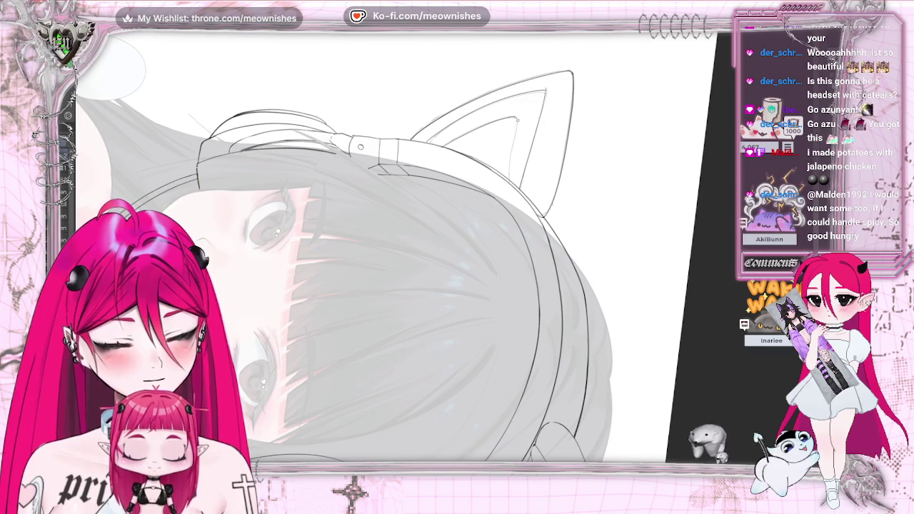
Straighten and mirror the view, then draw and undo a short headband stroke
{"action": "key", "text": "5"}
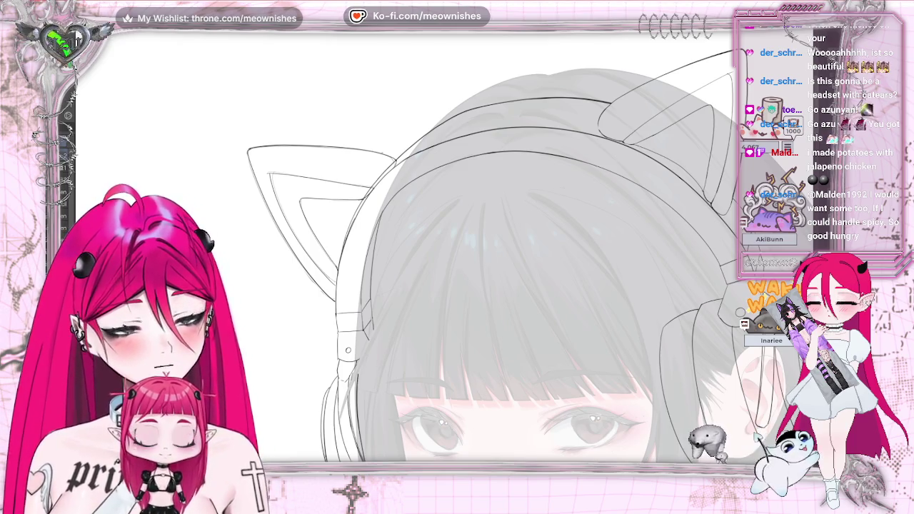
{"action": "key", "text": "h"}
{"action": "key", "text": "Delete"}
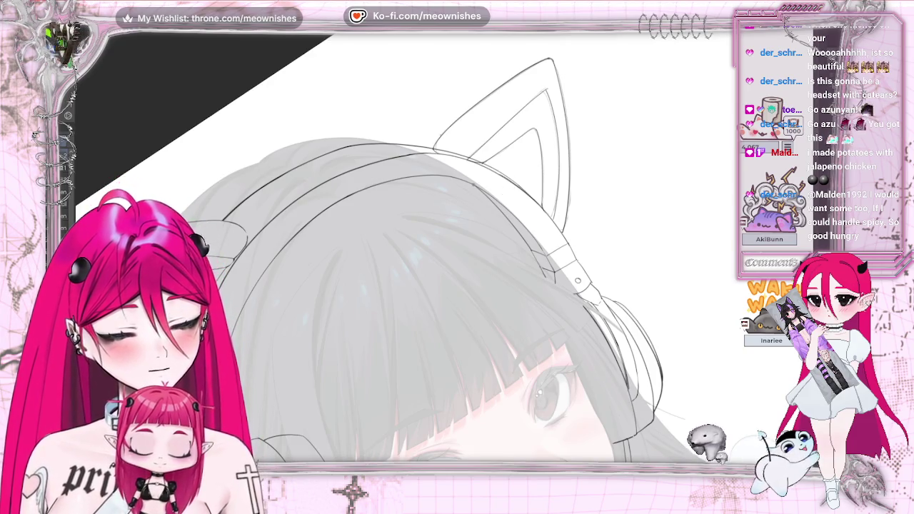
{"action": "left_click_drag", "start_coordinate": [503, 169], "coordinate": [519, 182]}
{"action": "key", "text": "ctrl+z"}
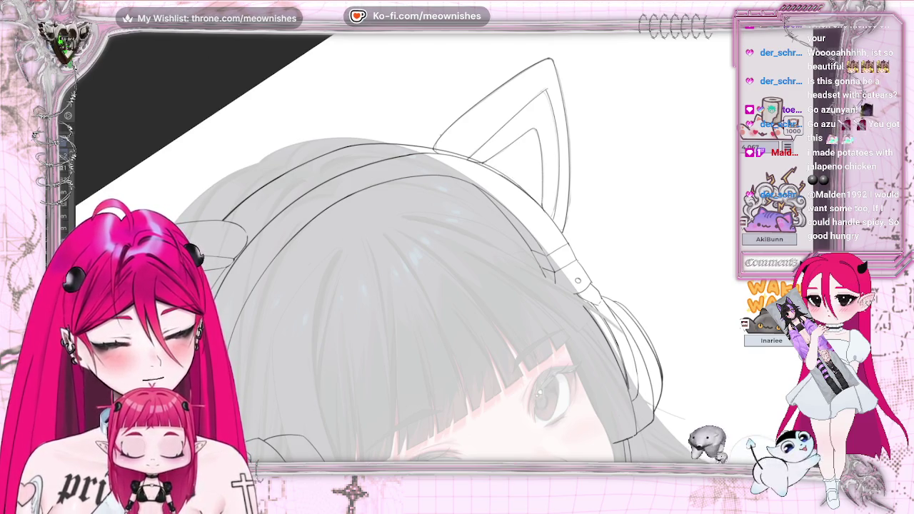
Zoom in close on the ears and redraw the right cat ear's top edge line
{"action": "key", "text": "ctrl+0"}
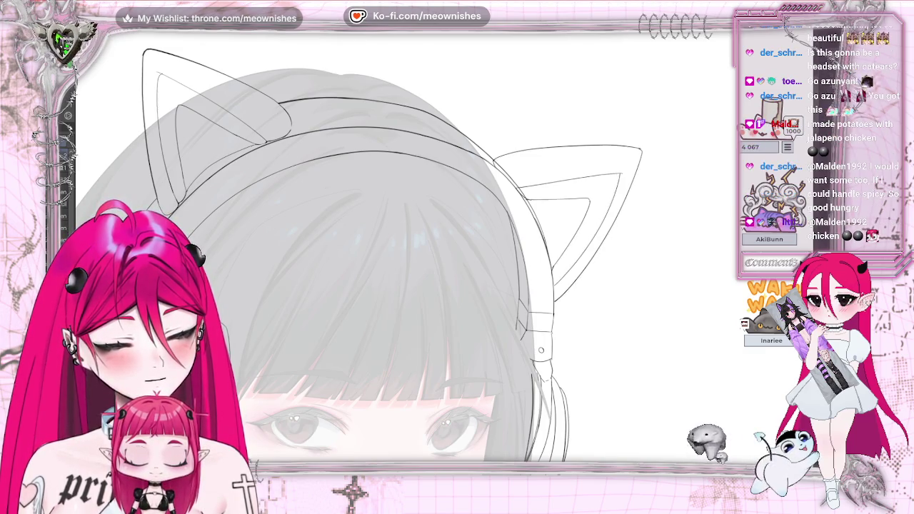
{"action": "key", "text": "ctrl+0"}
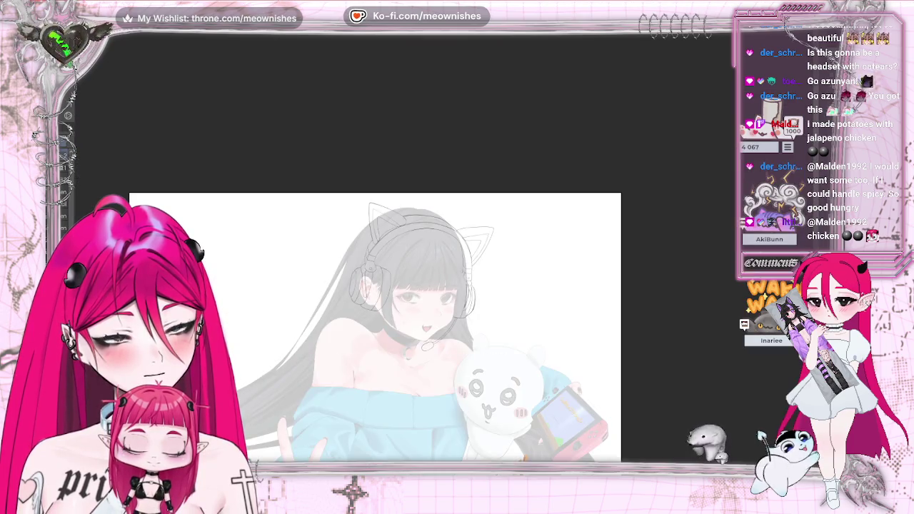
{"action": "key", "text": "ctrl+minus"}
{"action": "key", "text": "ctrl+plus"}
{"action": "key", "text": "ctrl+plus"}
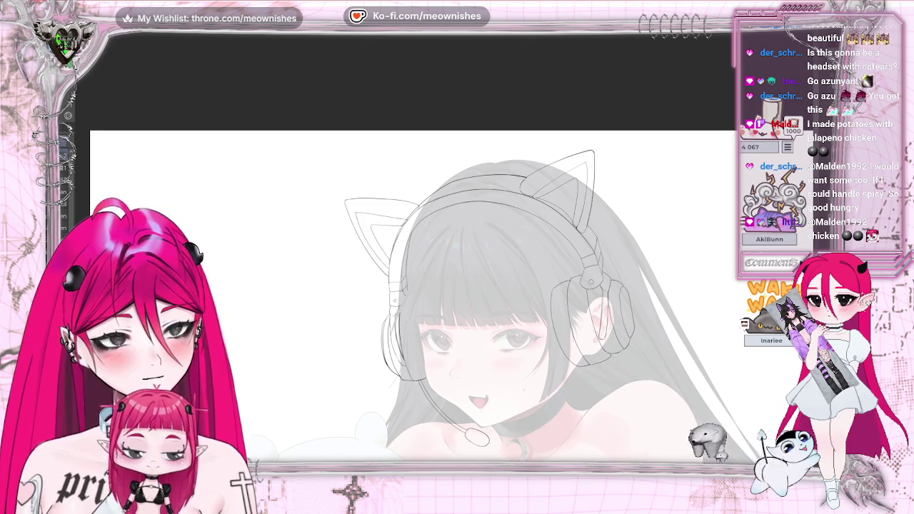
{"action": "key", "text": "m"}
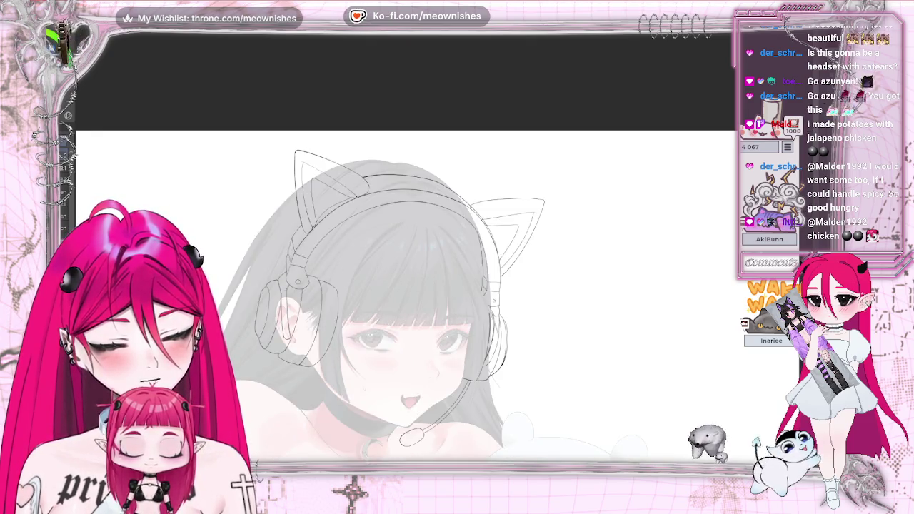
{"action": "key", "text": "ctrl+minus"}
{"action": "key", "text": "ctrl+plus"}
{"action": "key", "text": "ctrl+plus"}
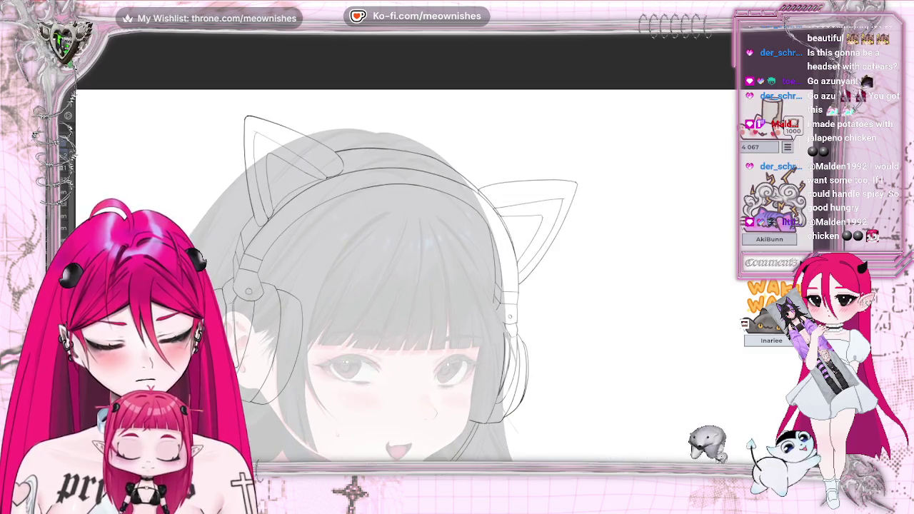
{"action": "key", "text": "ctrl+plus"}
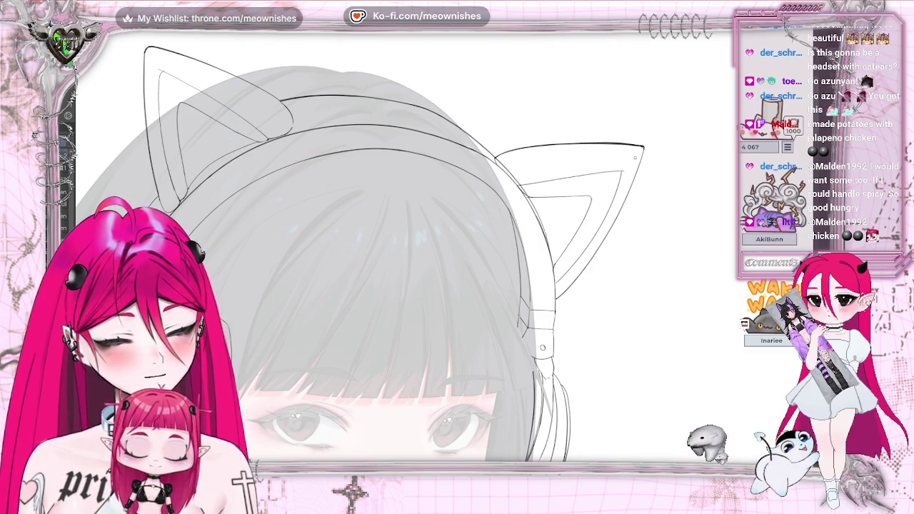
{"action": "key", "text": "ctrl+z"}
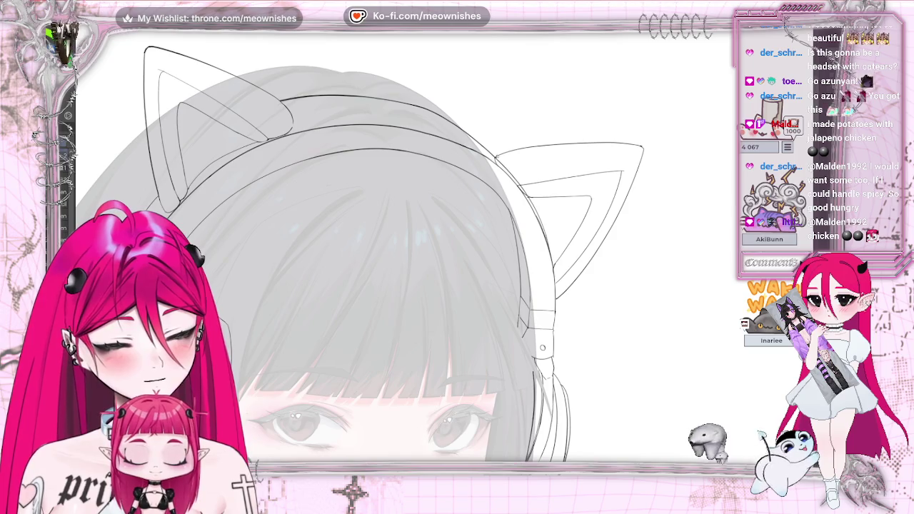
{"action": "left_click_drag", "start_coordinate": [580, 142], "coordinate": [643, 147]}
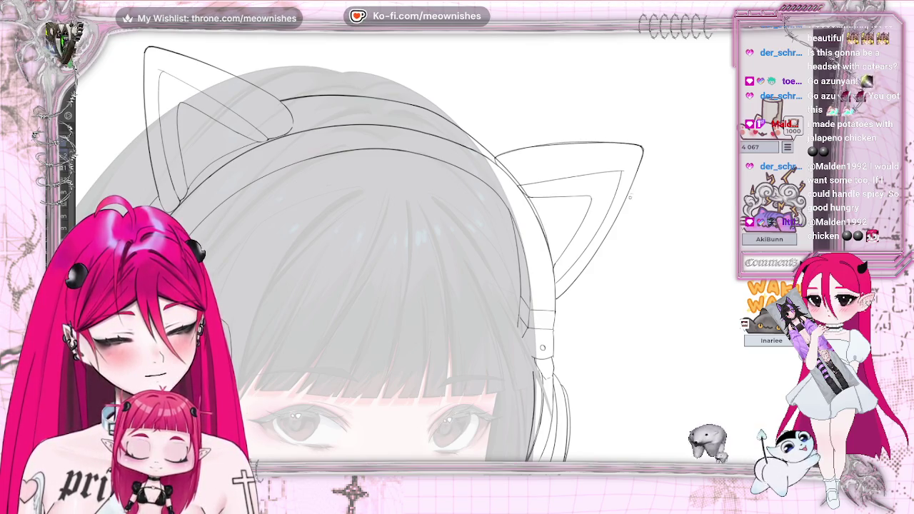
Rotate, zoom out and mirror the view to check the redrawn ear
{"action": "key", "text": "minus"}
{"action": "key", "text": "minus"}
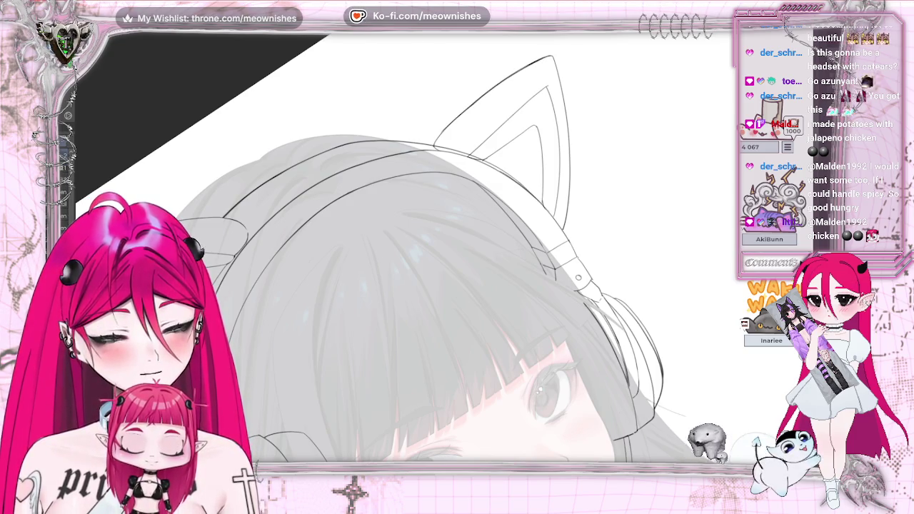
{"action": "key", "text": "ctrl+minus"}
{"action": "key", "text": "ctrl+minus"}
{"action": "key", "text": "ctrl+minus"}
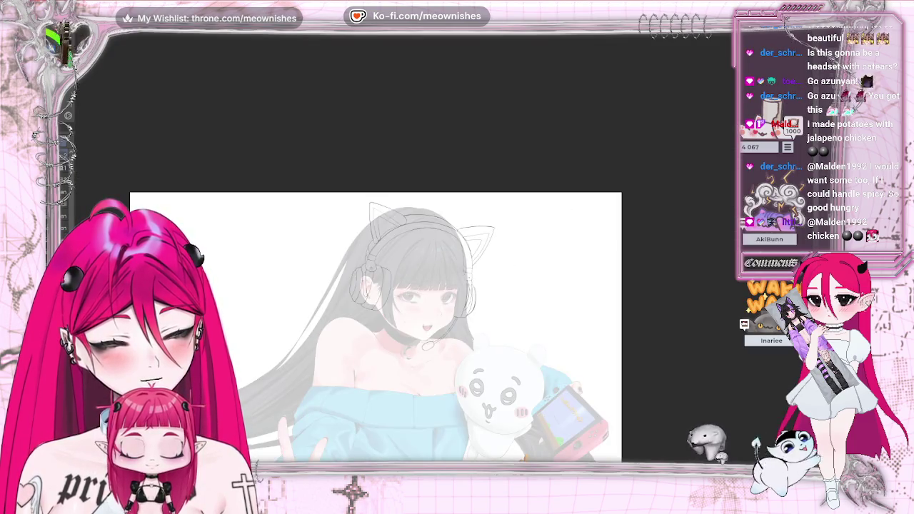
{"action": "key", "text": "h"}
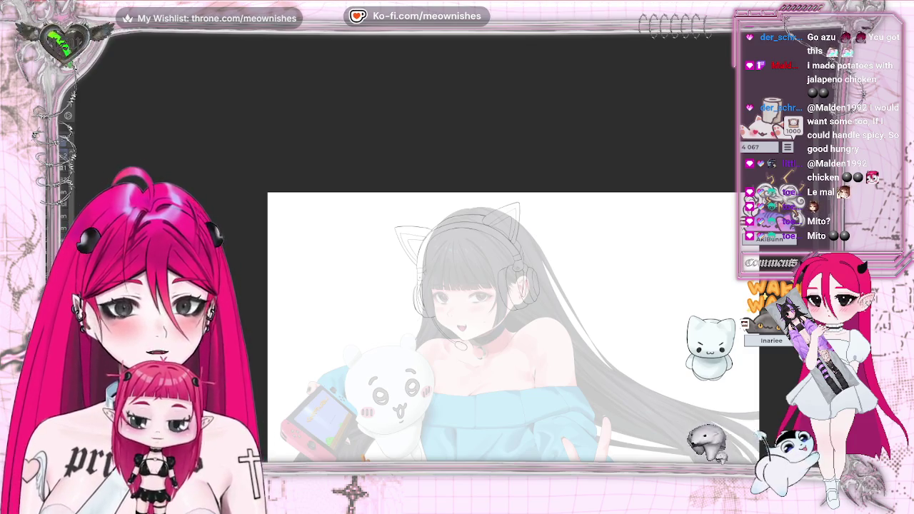
Mirror and zoom in on the face and ears, then draw a short line inside the right ear
{"action": "key", "text": "h"}
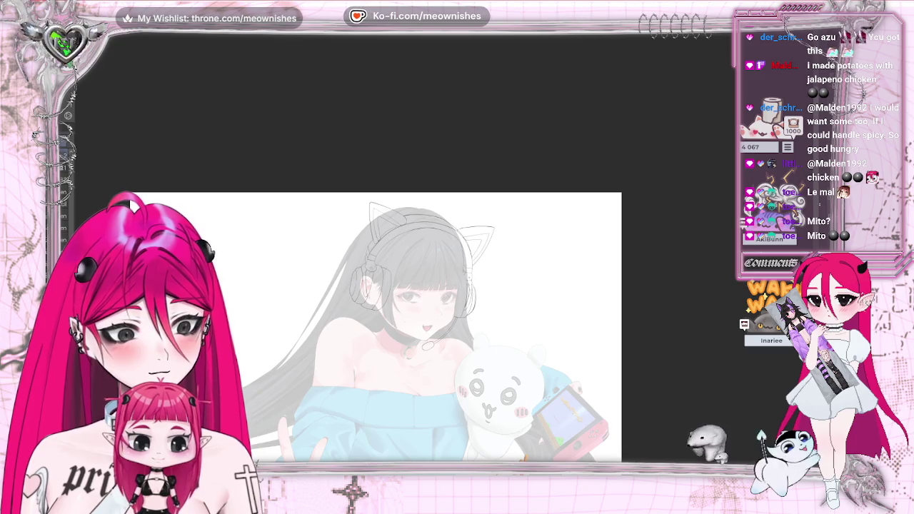
{"action": "key", "text": "ctrl+0"}
{"action": "key", "text": "ctrl+plus"}
{"action": "key", "text": "ctrl+plus"}
{"action": "key", "text": "ctrl+plus"}
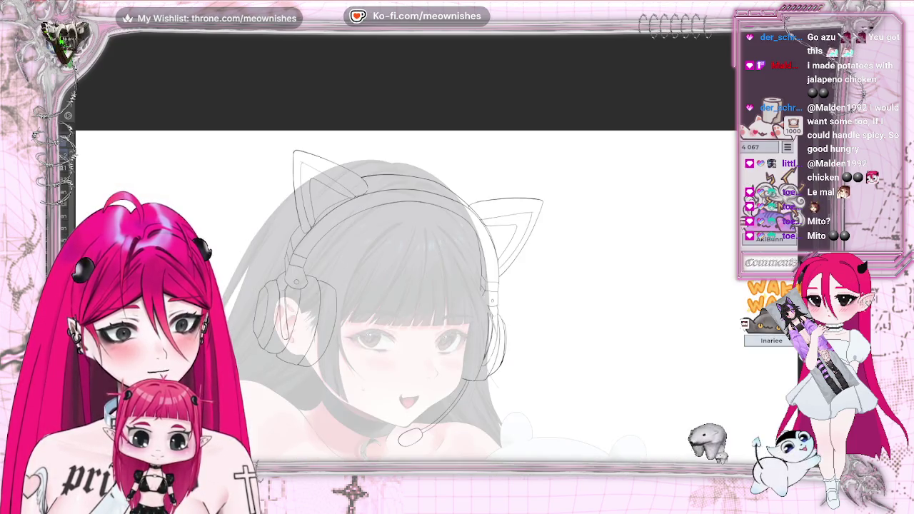
{"action": "key", "text": "h"}
{"action": "key", "text": "ctrl+0"}
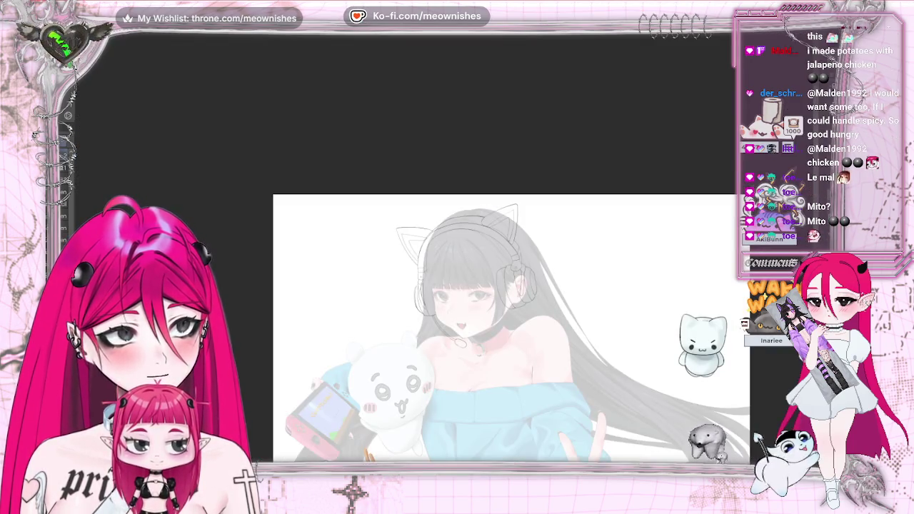
{"action": "key", "text": "h"}
{"action": "key", "text": "ctrl+plus"}
{"action": "key", "text": "ctrl+plus"}
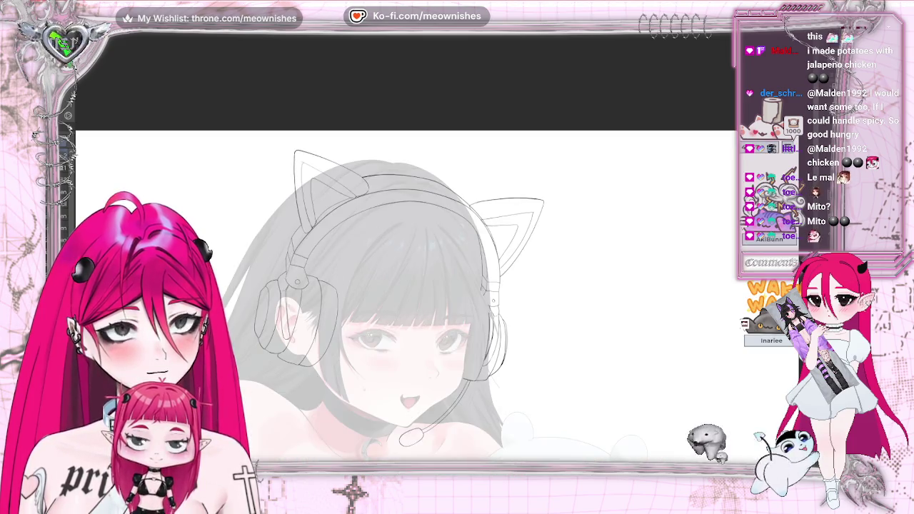
{"action": "key", "text": "ctrl+plus"}
{"action": "key", "text": "ctrl+plus"}
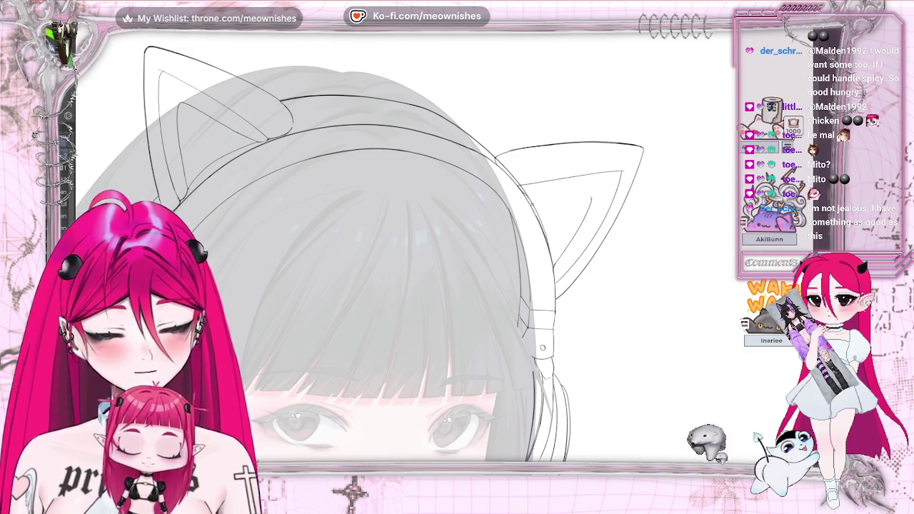
{"action": "left_click_drag", "start_coordinate": [527, 195], "coordinate": [579, 198]}
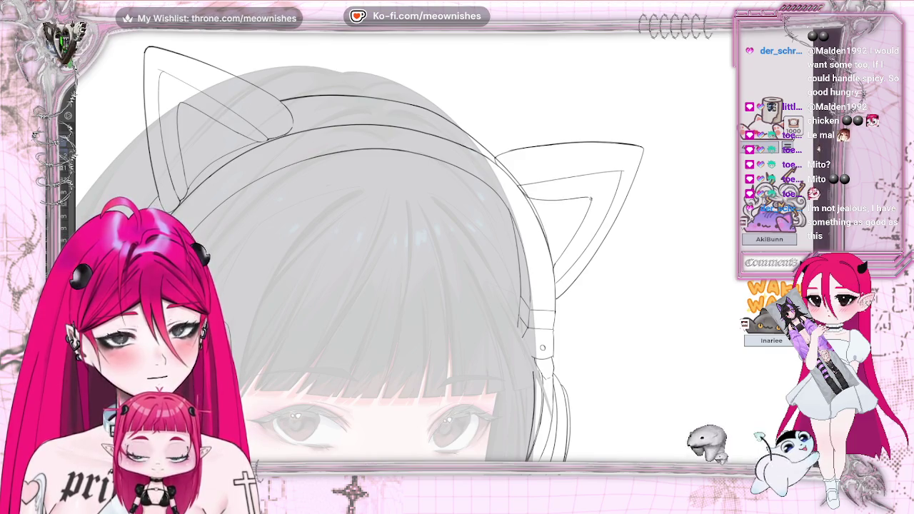
Replace the horizontal inner-ear line with a redrawn inner line of the right cat ear
{"action": "key", "text": "ctrl+0"}
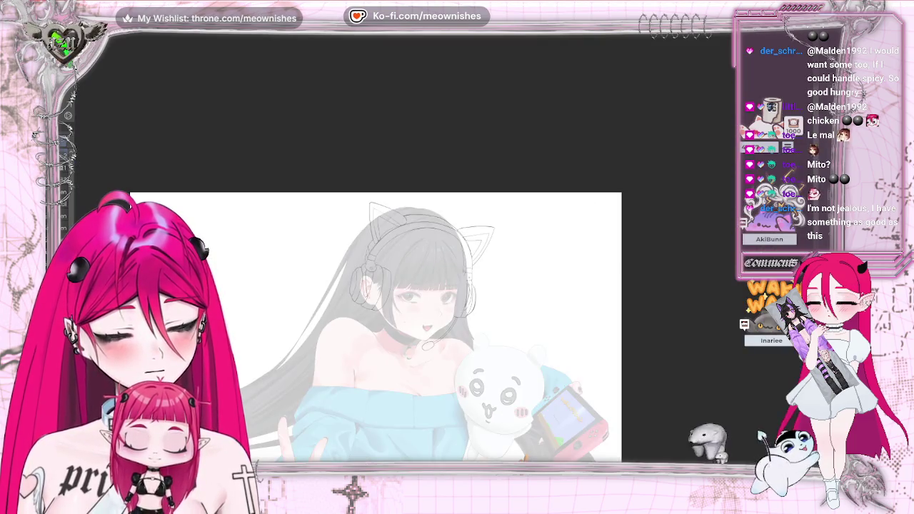
{"action": "scroll", "coordinate": [400, 246], "scroll_direction": "up", "scroll_amount": 3}
{"action": "key", "text": "ctrl+z"}
{"action": "left_click_drag", "start_coordinate": [555, 177], "coordinate": [602, 177]}
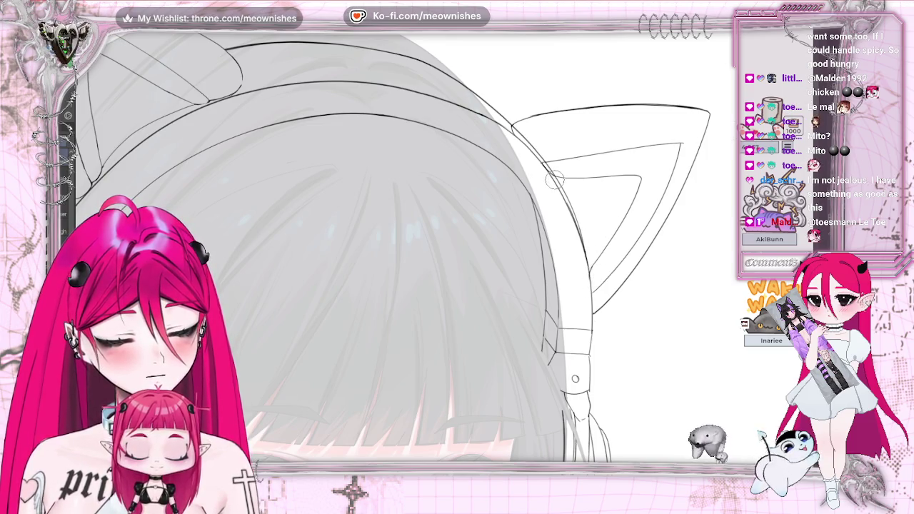
Zoom out, mirror the view and tilt it about 45° clockwise to check
{"action": "scroll", "coordinate": [576, 379], "scroll_direction": "down", "scroll_amount": 3}
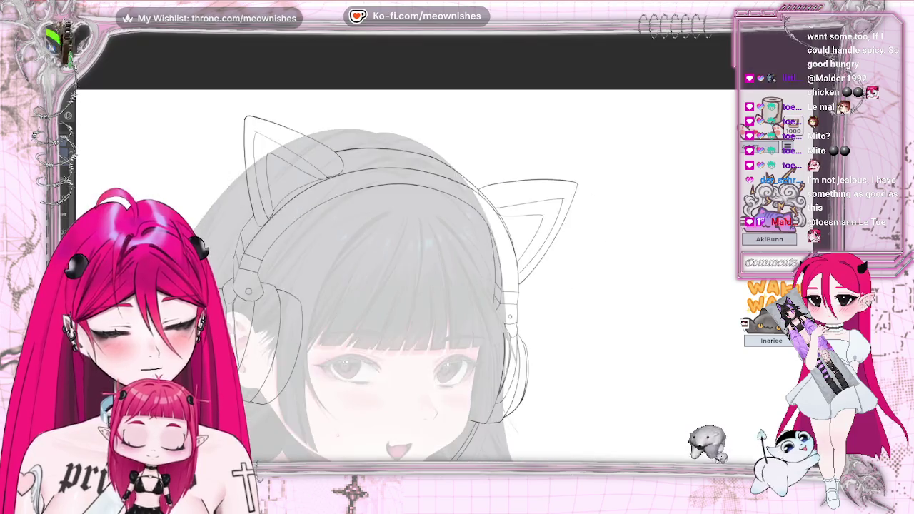
{"action": "scroll", "coordinate": [575, 378], "scroll_direction": "down", "scroll_amount": 2}
{"action": "scroll", "coordinate": [446, 257], "scroll_direction": "down", "scroll_amount": 2}
{"action": "key", "text": "h"}
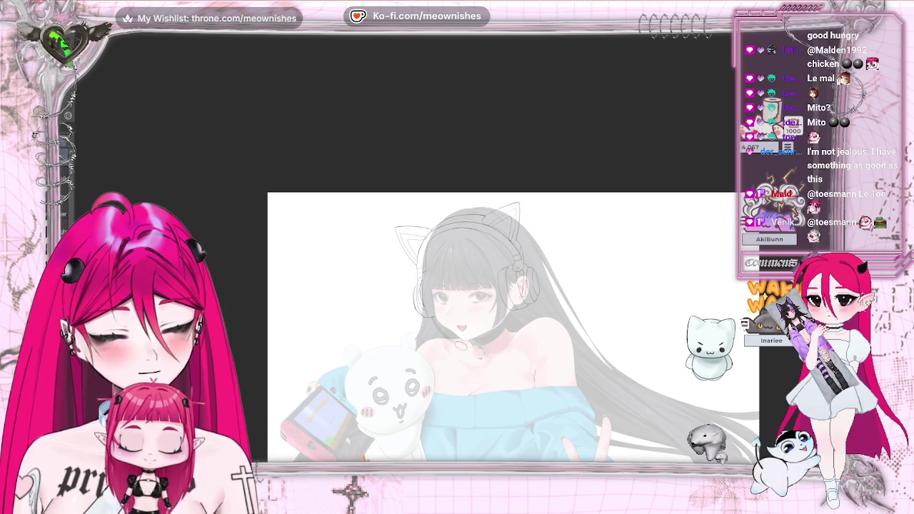
{"action": "key", "text": "ctrl+bracketright"}
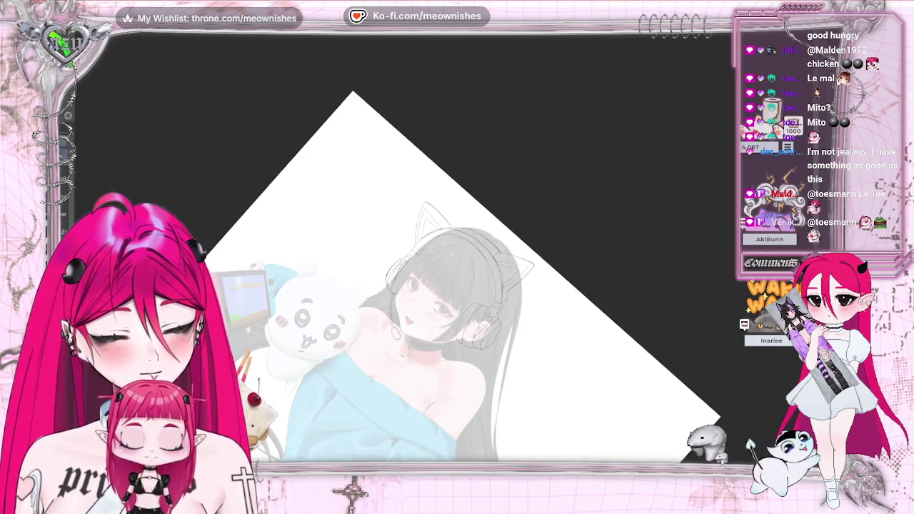
{"action": "scroll", "coordinate": [444, 254], "scroll_direction": "up", "scroll_amount": 2}
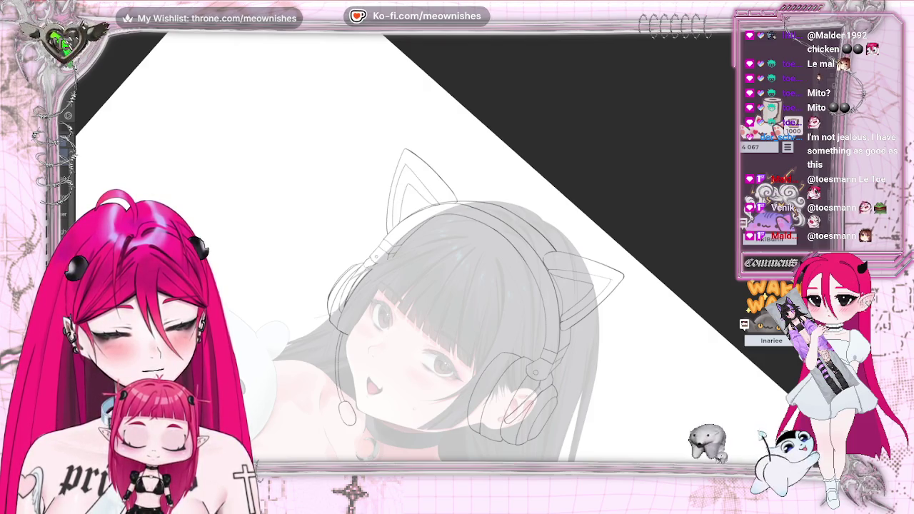
{"action": "key", "text": "5"}
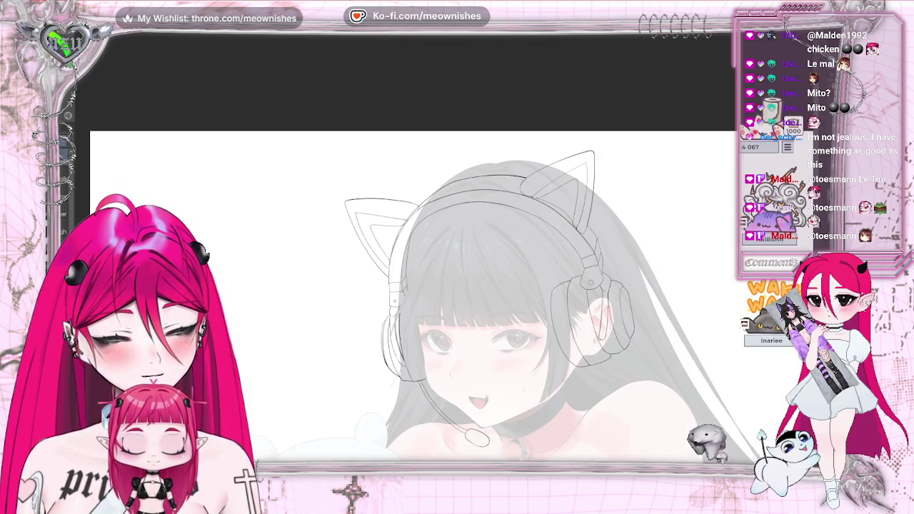
{"action": "key", "text": "3"}
{"action": "key", "text": "2"}
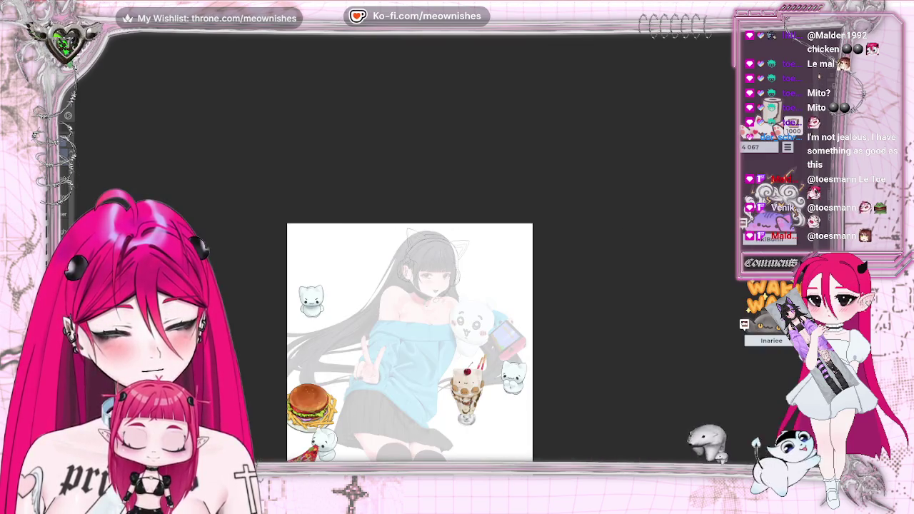
{"action": "key", "text": "3"}
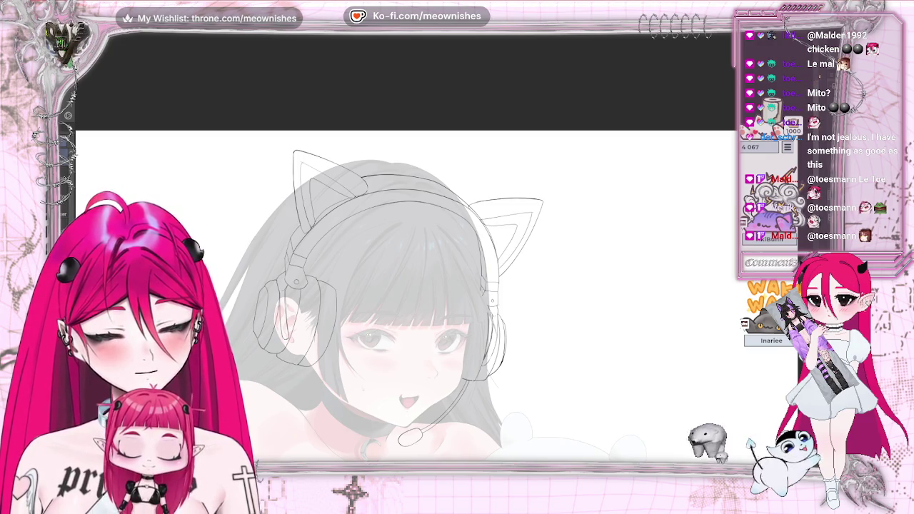
{"action": "key", "text": "bracketright"}
{"action": "key", "text": "bracketright"}
{"action": "key", "text": "bracketright"}
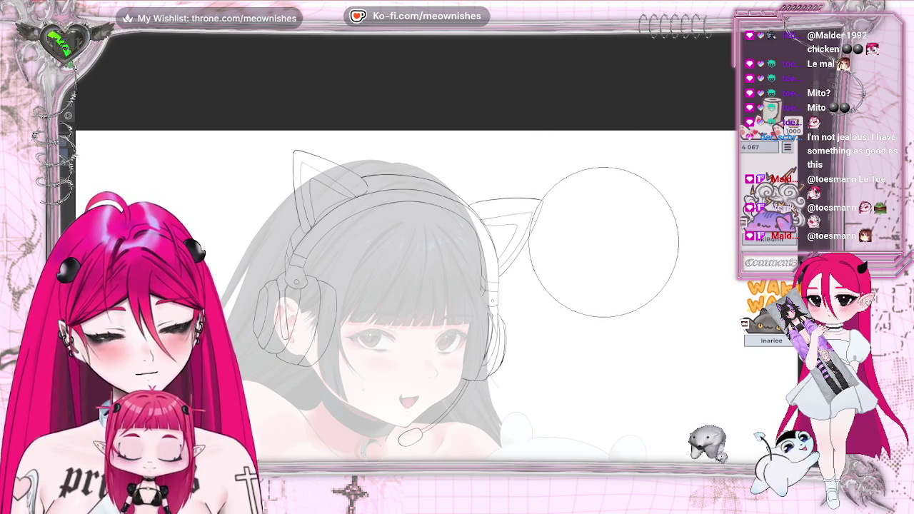
{"action": "key", "text": "m"}
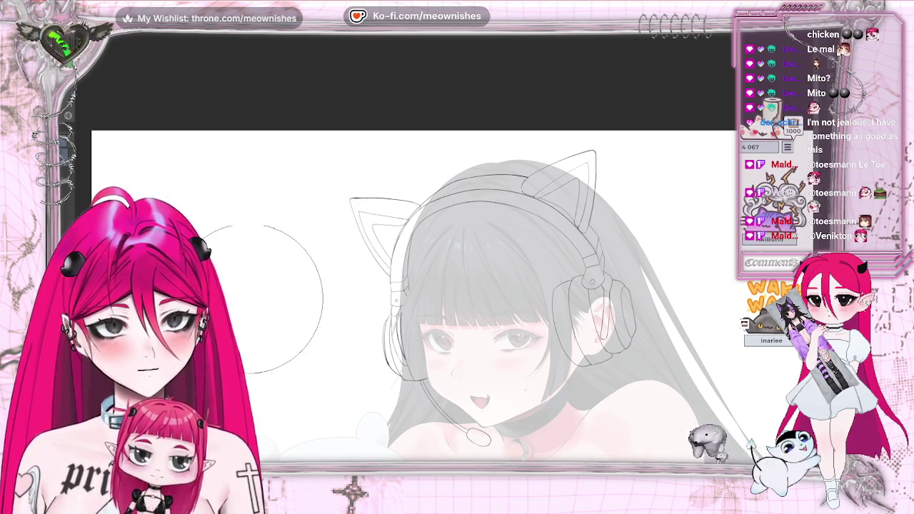
{"action": "key", "text": "h"}
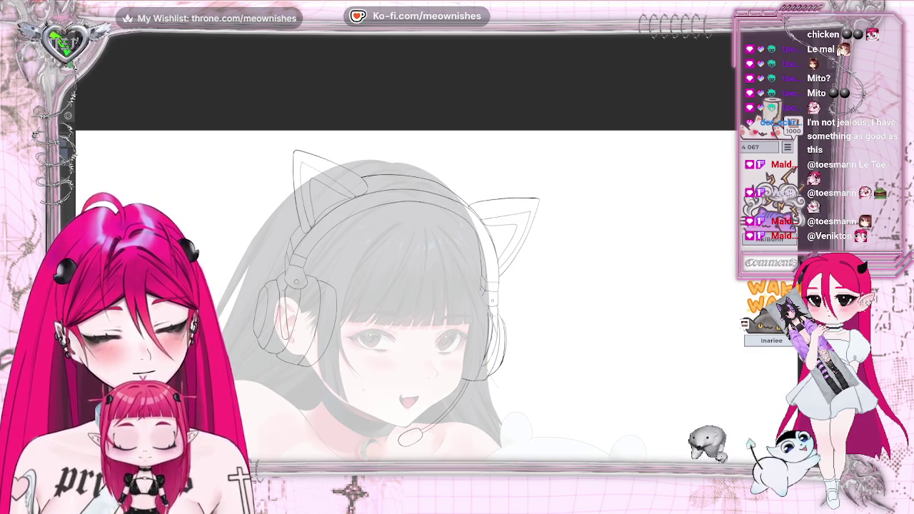
{"action": "key", "text": "ctrl+0"}
{"action": "scroll", "coordinate": [400, 286], "scroll_direction": "up", "scroll_amount": 3}
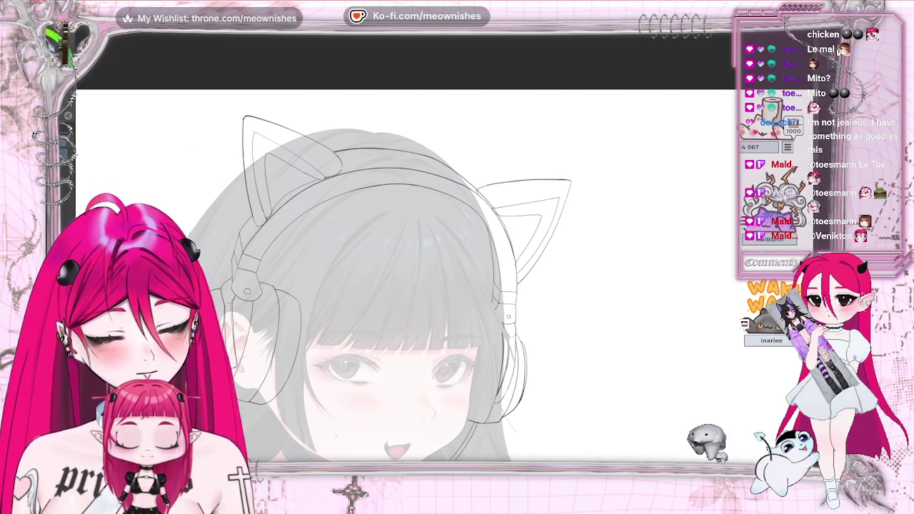
{"action": "key", "text": "minus"}
{"action": "key", "text": "minus"}
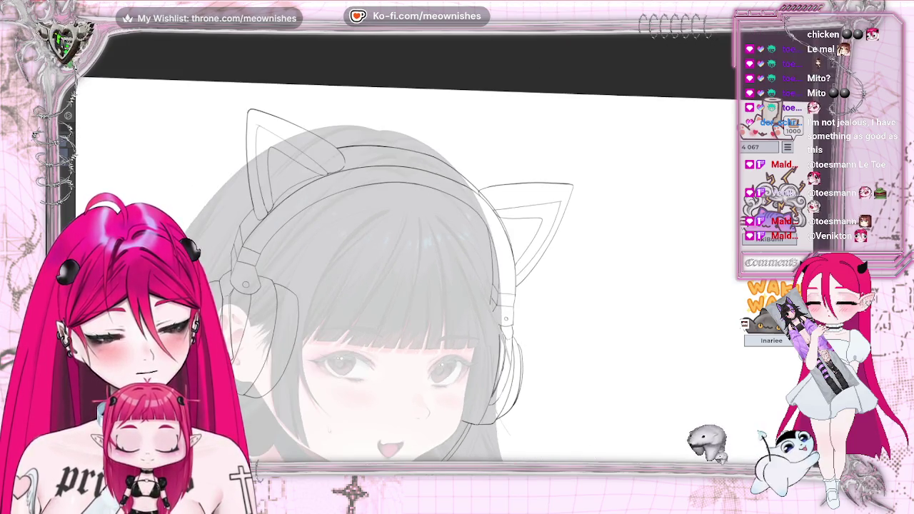
{"action": "key", "text": "minus"}
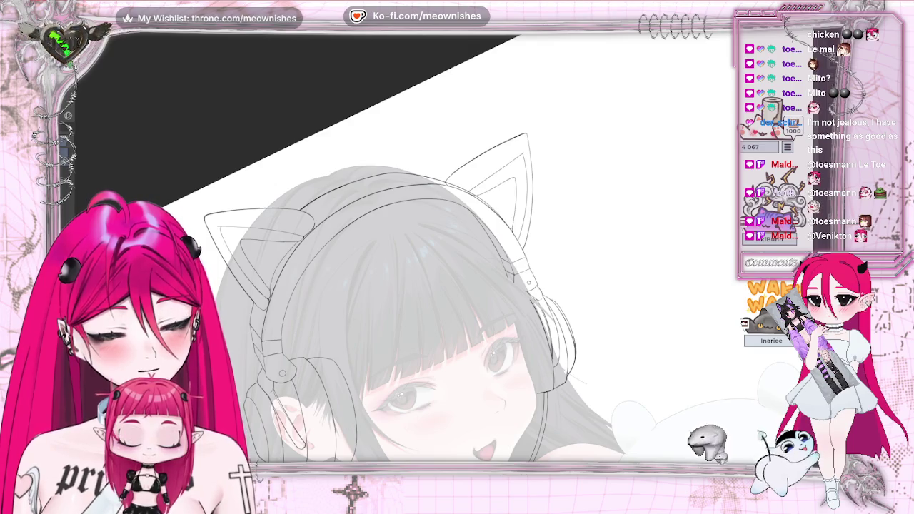
{"action": "scroll", "coordinate": [446, 256], "scroll_direction": "up", "scroll_amount": 2}
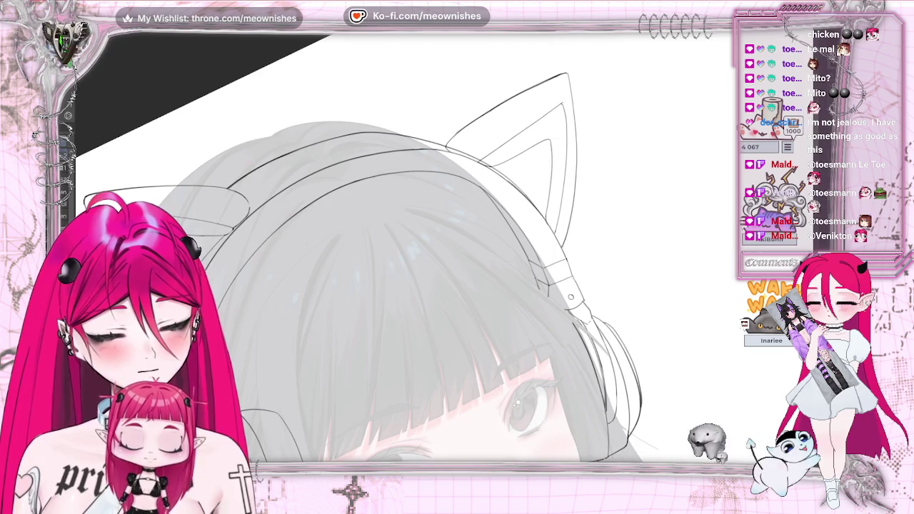
{"action": "scroll", "coordinate": [564, 221], "scroll_direction": "down", "scroll_amount": 1}
{"action": "scroll", "coordinate": [563, 221], "scroll_direction": "down", "scroll_amount": 1}
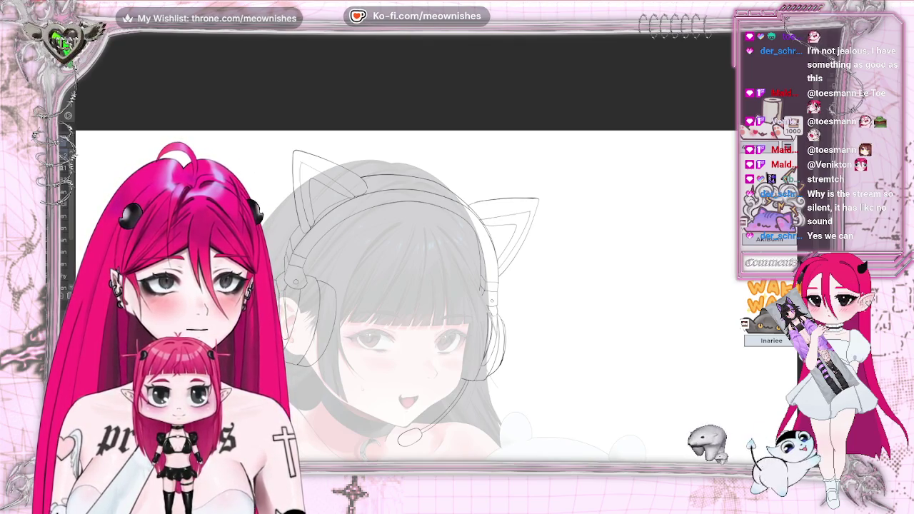
Zoom out and mirror the canvas to check the headphone sketch, then zoom to the face
{"action": "key", "text": "ctrl+minus"}
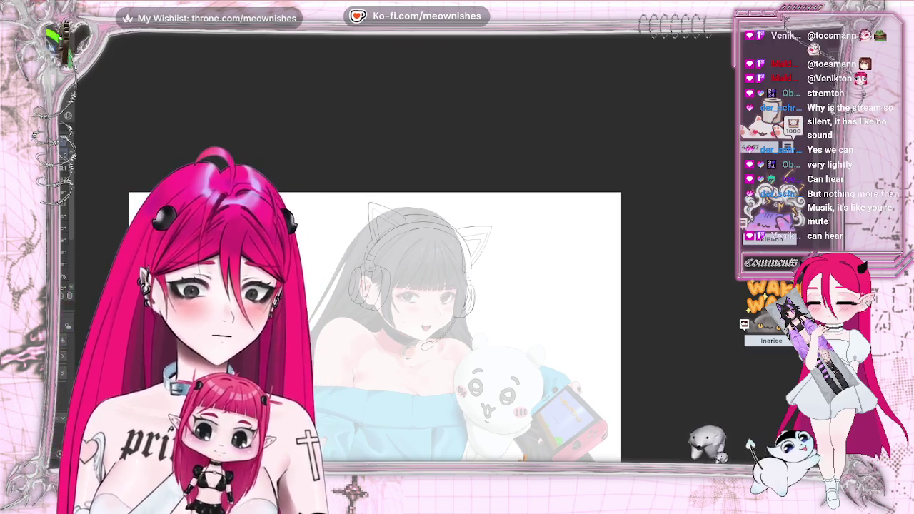
{"action": "scroll", "coordinate": [375, 285], "scroll_direction": "down", "scroll_amount": 5}
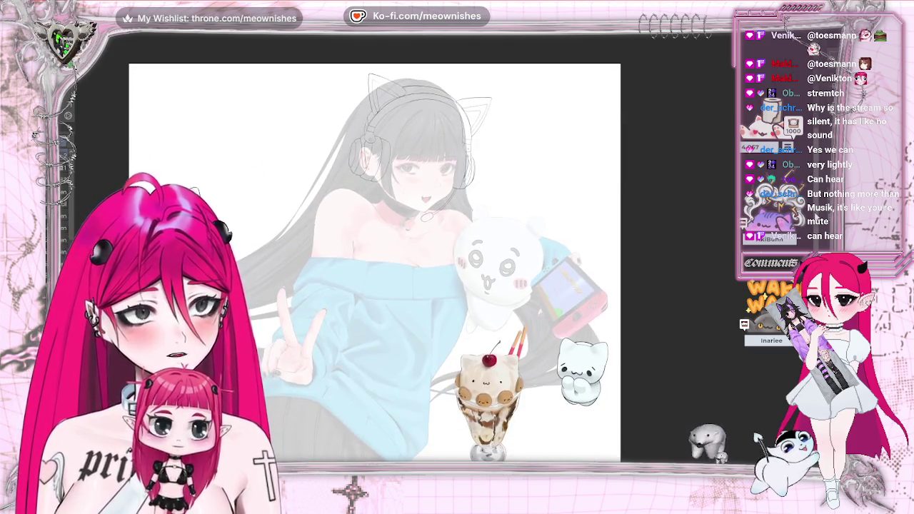
{"action": "scroll", "coordinate": [448, 264], "scroll_direction": "up", "scroll_amount": 3}
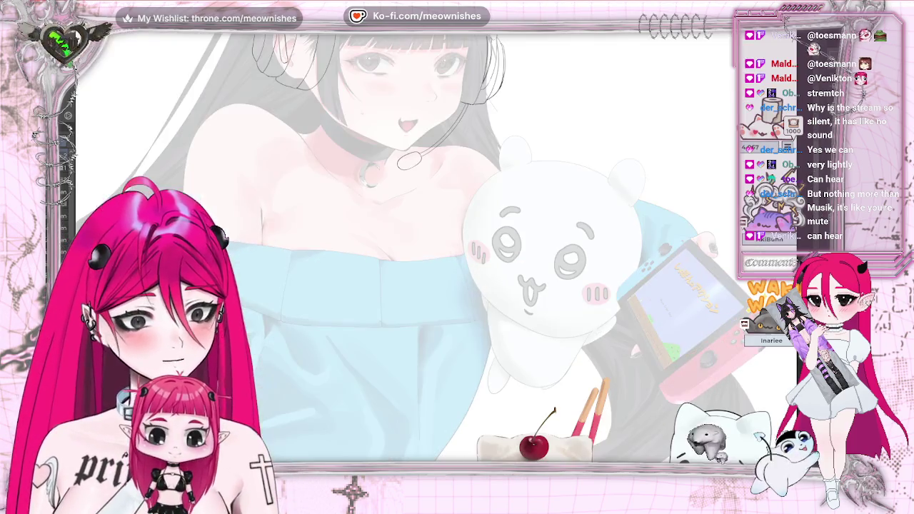
{"action": "scroll", "coordinate": [400, 250], "scroll_direction": "up", "scroll_amount": 2}
{"action": "scroll", "coordinate": [400, 250], "scroll_direction": "up", "scroll_amount": 3}
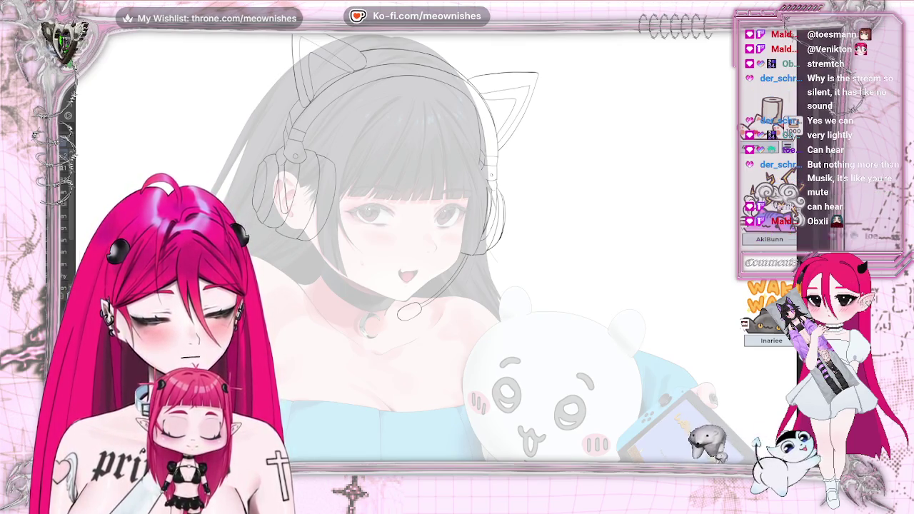
{"action": "key", "text": "h"}
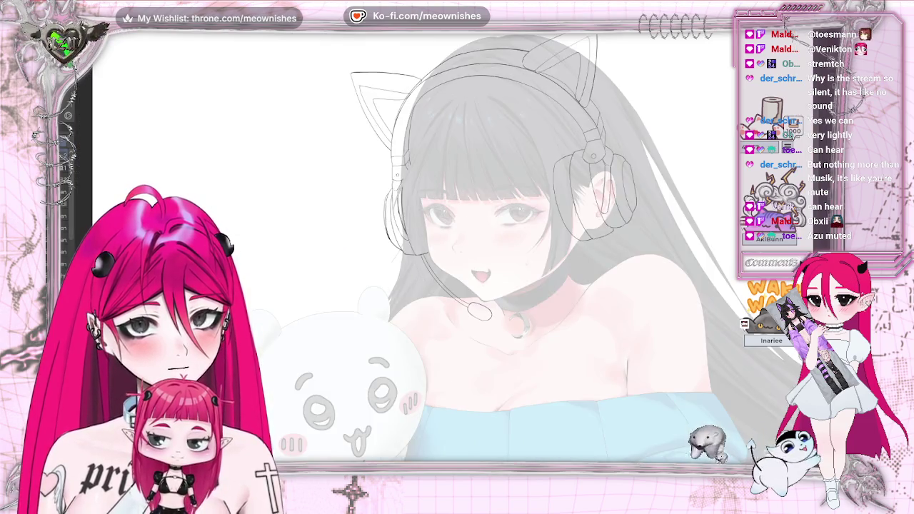
{"action": "key", "text": "ctrl+minus"}
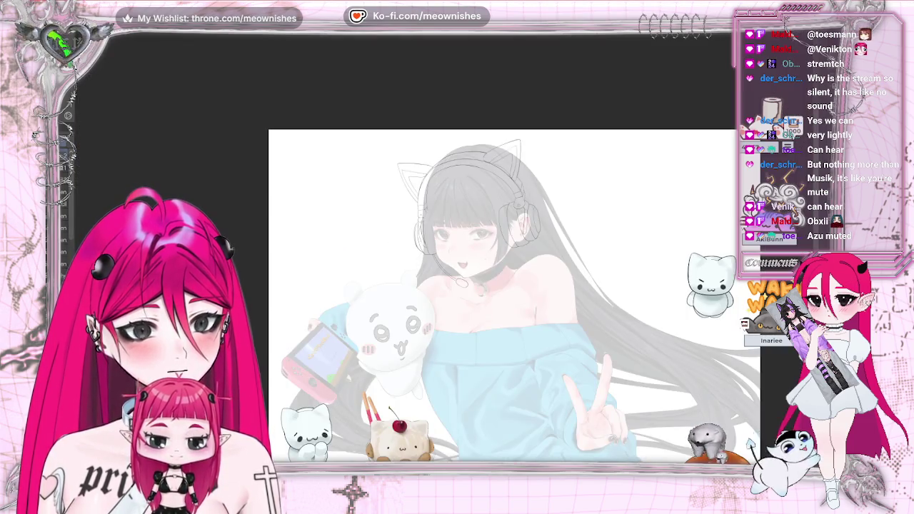
{"action": "key", "text": "ctrl+plus"}
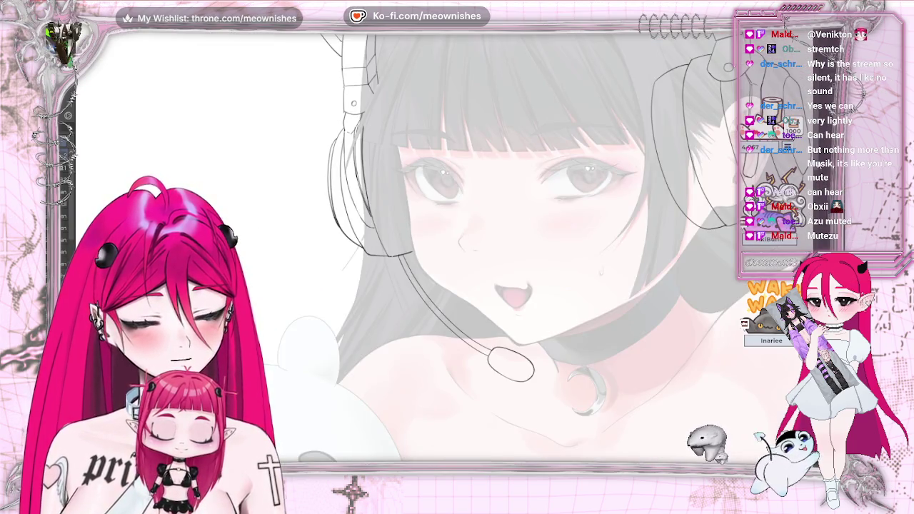
Rotate the view clockwise and zoom around the head and headphones
{"action": "scroll", "coordinate": [528, 246], "scroll_direction": "up", "scroll_amount": 2}
{"action": "scroll", "coordinate": [528, 247], "scroll_direction": "up", "scroll_amount": 3}
{"action": "scroll", "coordinate": [528, 247], "scroll_direction": "up", "scroll_amount": 2}
{"action": "scroll", "coordinate": [528, 247], "scroll_direction": "up", "scroll_amount": 3}
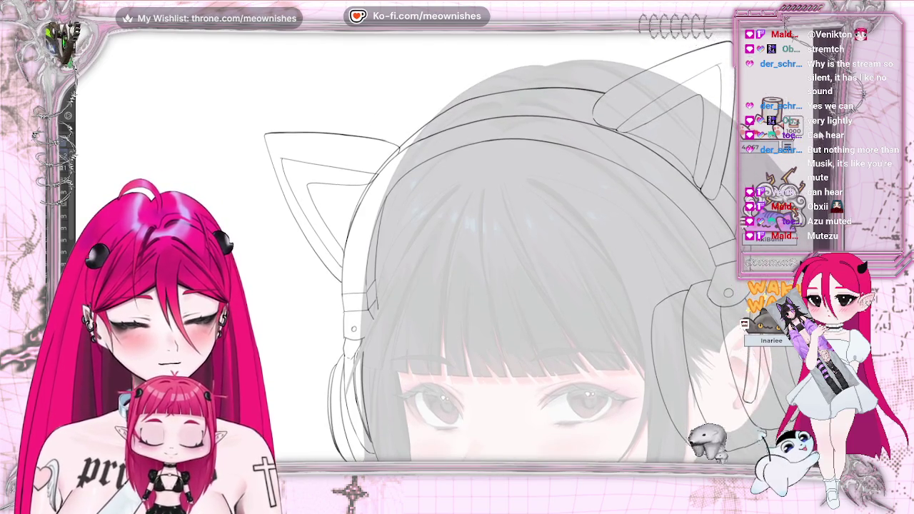
{"action": "scroll", "coordinate": [529, 246], "scroll_direction": "up", "scroll_amount": 1}
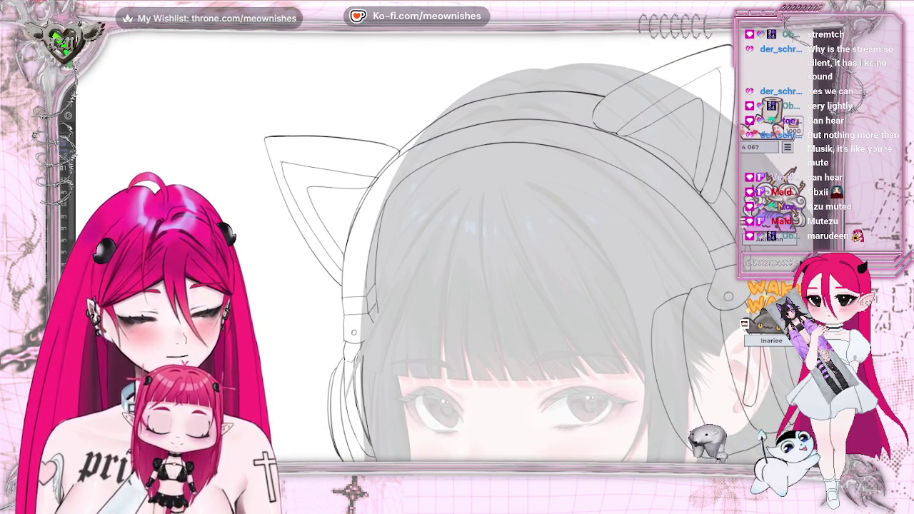
{"action": "key", "text": "End"}
{"action": "key", "text": "End"}
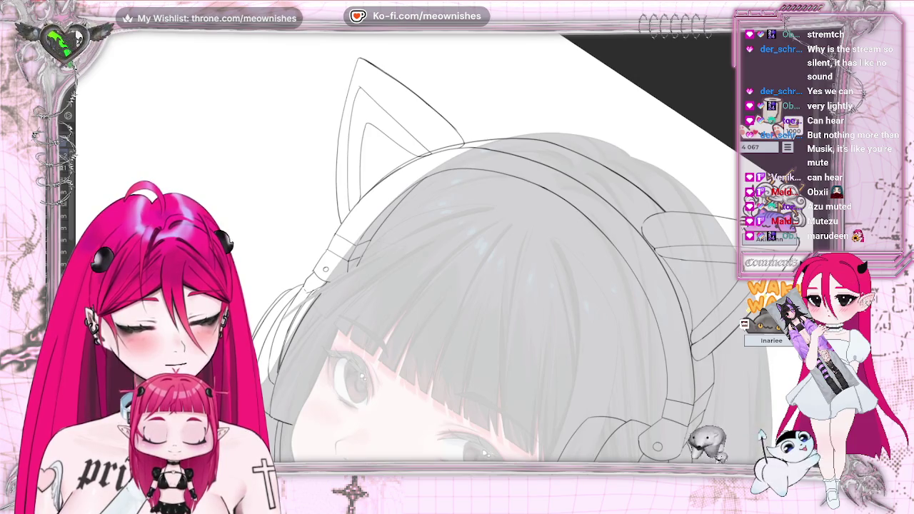
{"action": "key", "text": "ctrl+minus"}
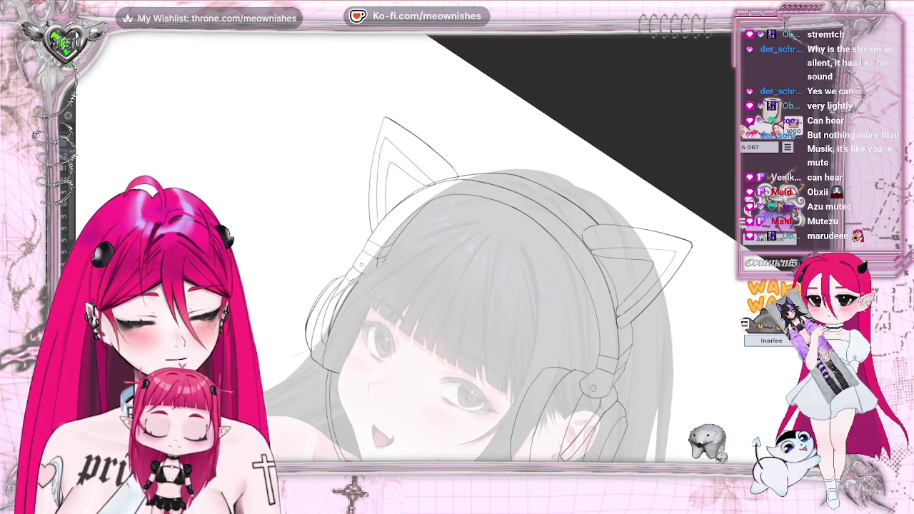
{"action": "key", "text": "ctrl+plus"}
{"action": "key", "text": "ctrl+plus"}
{"action": "key", "text": "ctrl+minus"}
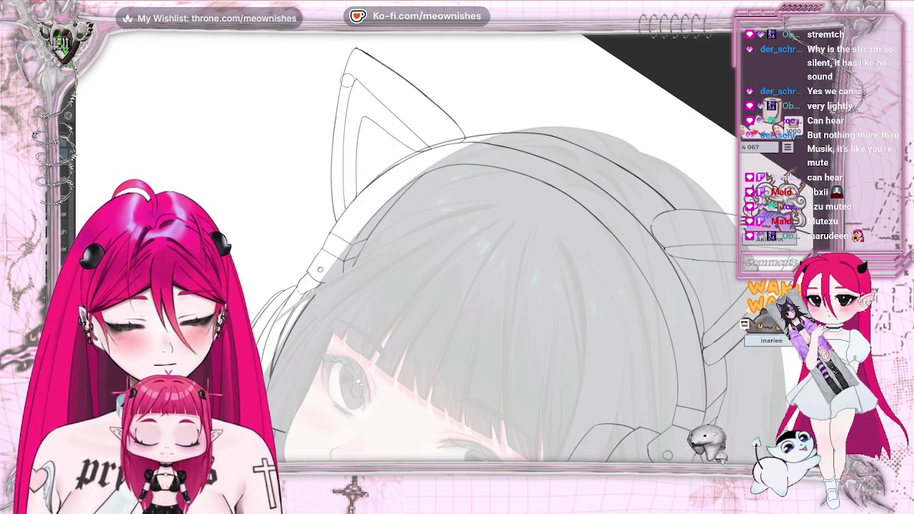
Straighten the rotation, zoom out and flip the view back to unmirrored
{"action": "key", "text": "5"}
{"action": "key", "text": "ctrl+0"}
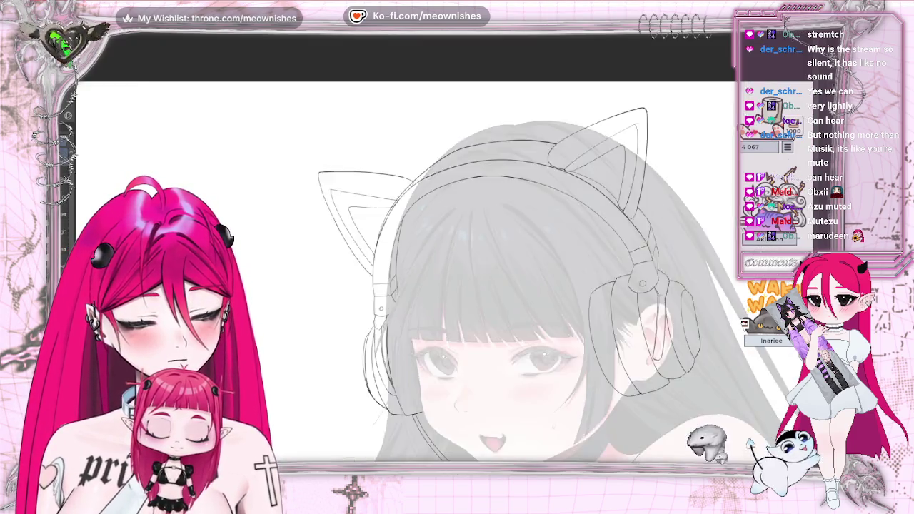
{"action": "key", "text": "minus"}
{"action": "key", "text": "m"}
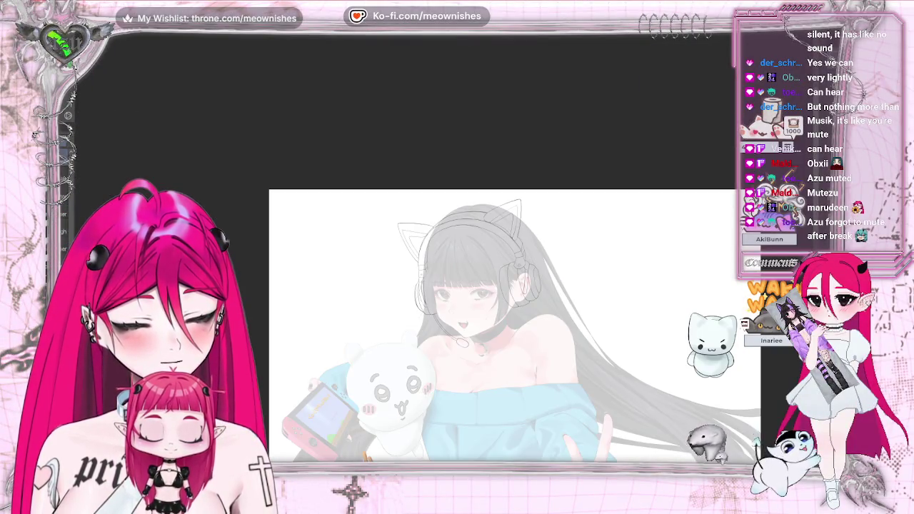
{"action": "key", "text": "h"}
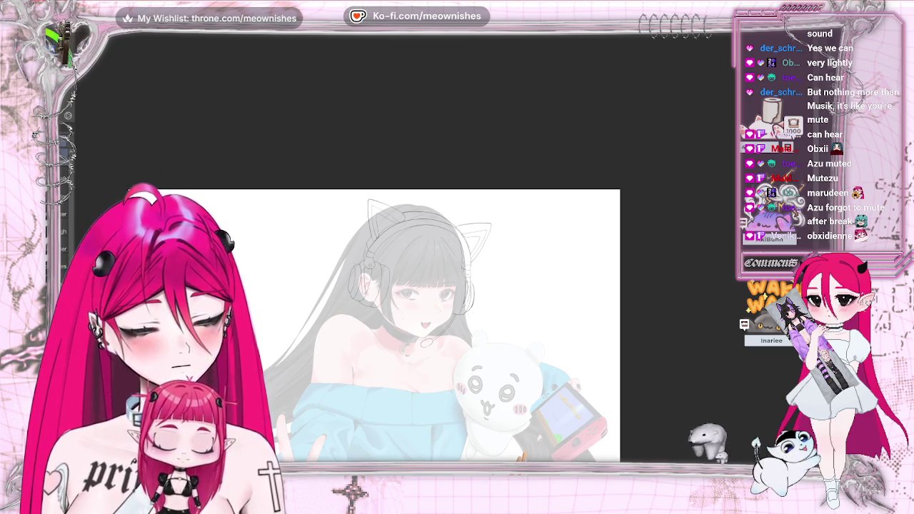
Toggle the headphone and cat-ear line art with undo/redo to compare
{"action": "scroll", "coordinate": [444, 257], "scroll_direction": "up", "scroll_amount": 5}
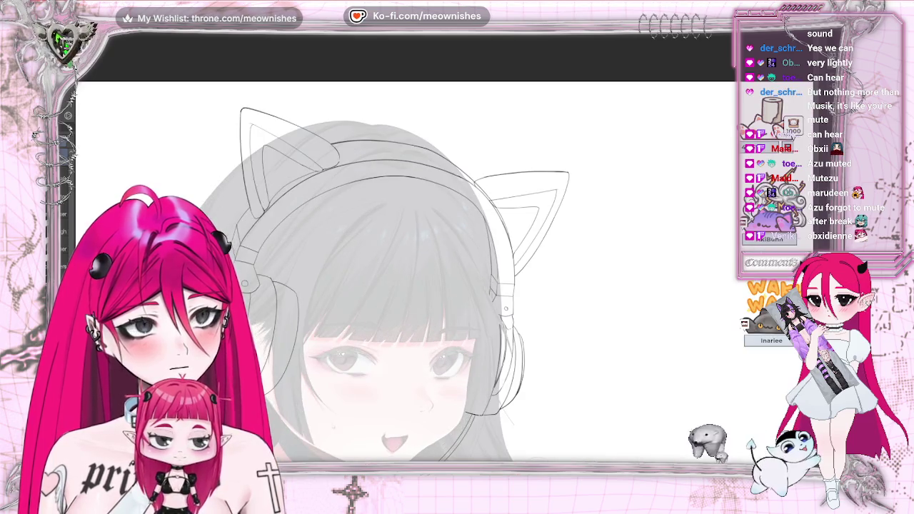
{"action": "key", "text": "ctrl+z"}
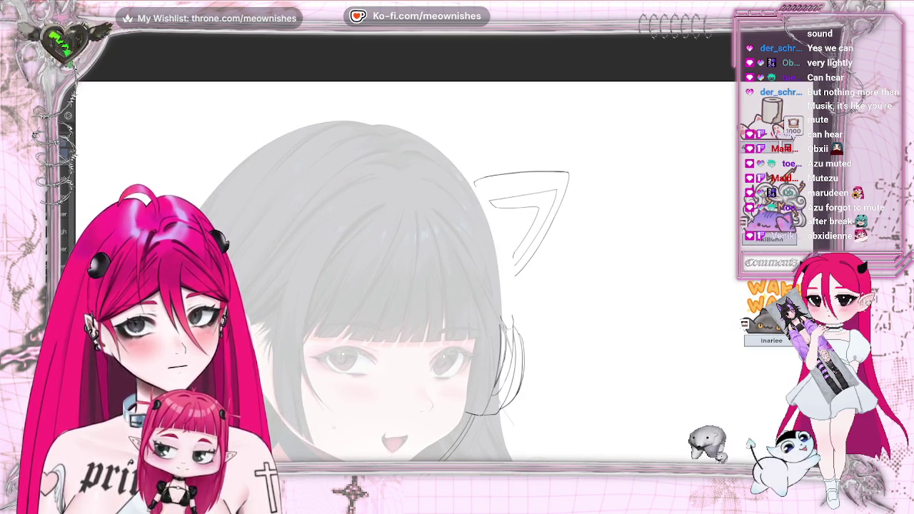
{"action": "key", "text": "ctrl+y"}
{"action": "key", "text": "ctrl+z"}
{"action": "key", "text": "ctrl+y"}
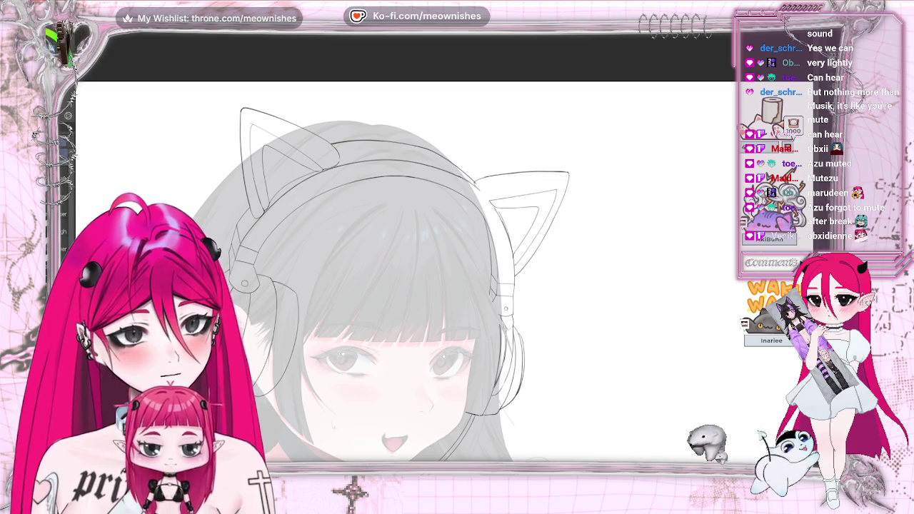
Fit the whole illustration in view with the headphones, ears and mic filled blue
{"action": "scroll", "coordinate": [429, 272], "scroll_direction": "up", "scroll_amount": 3}
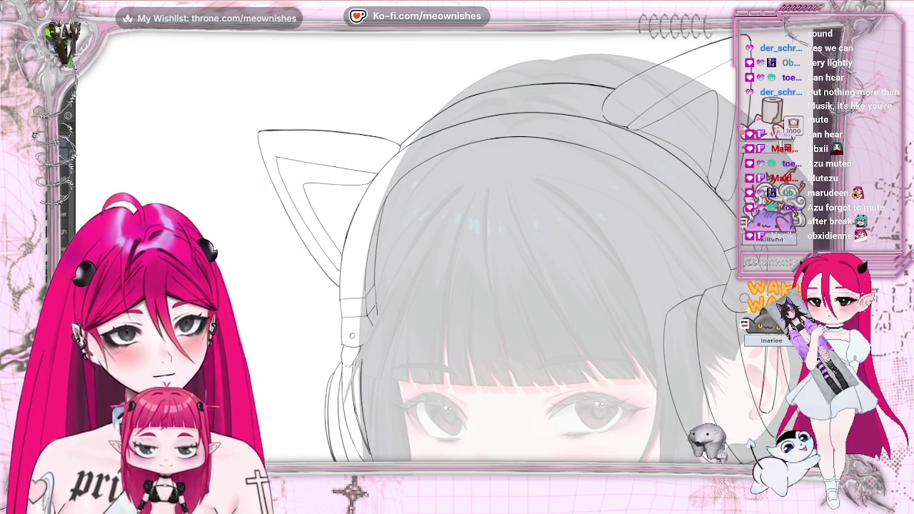
{"action": "left_click_drag", "start_coordinate": [398, 147], "coordinate": [278, 57]}
{"action": "key", "text": "ctrl+0"}
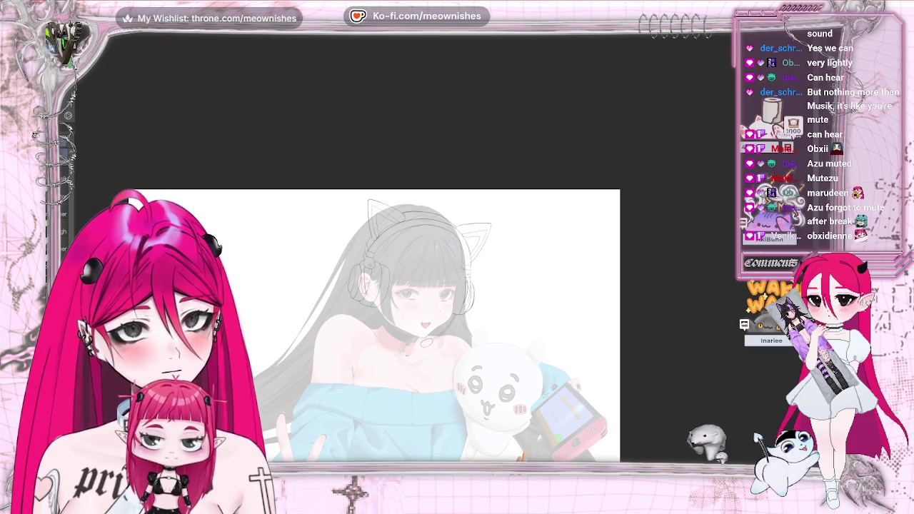
{"action": "scroll", "coordinate": [446, 260], "scroll_direction": "up", "scroll_amount": 2}
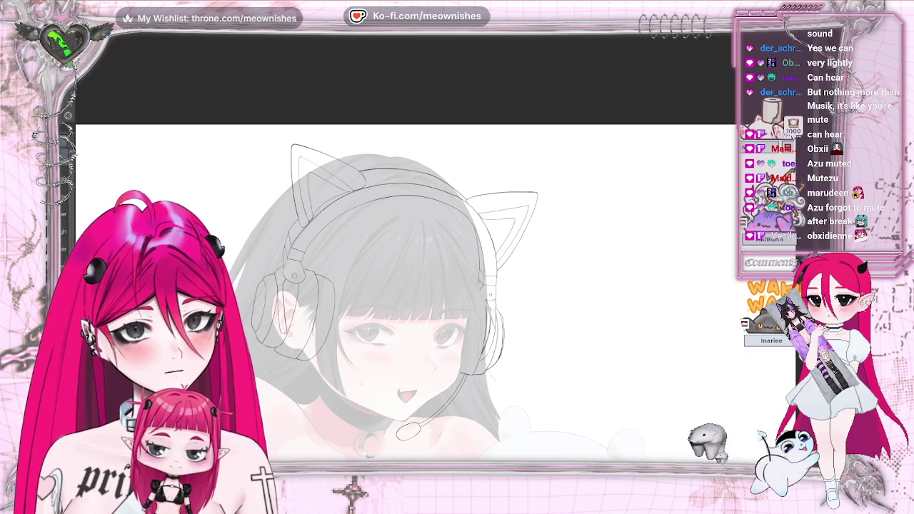
{"action": "key", "text": "ctrl+z"}
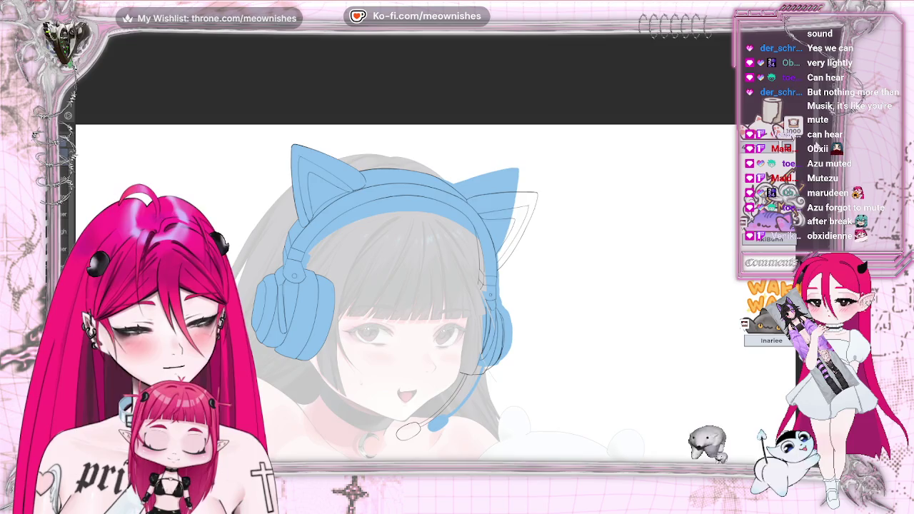
Remove the blue headphone fill, then zoom out and back toward the girl's head
{"action": "scroll", "coordinate": [663, 170], "scroll_direction": "down", "scroll_amount": 3}
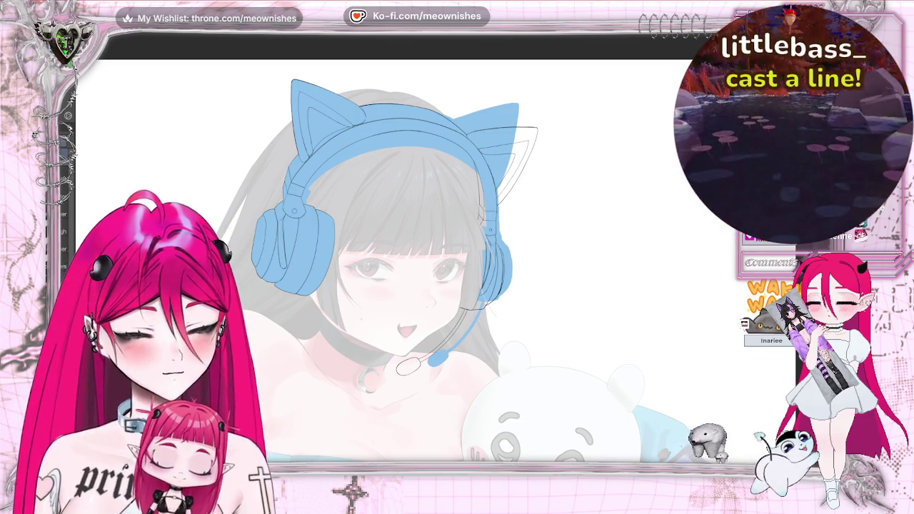
{"action": "key", "text": "ctrl+z"}
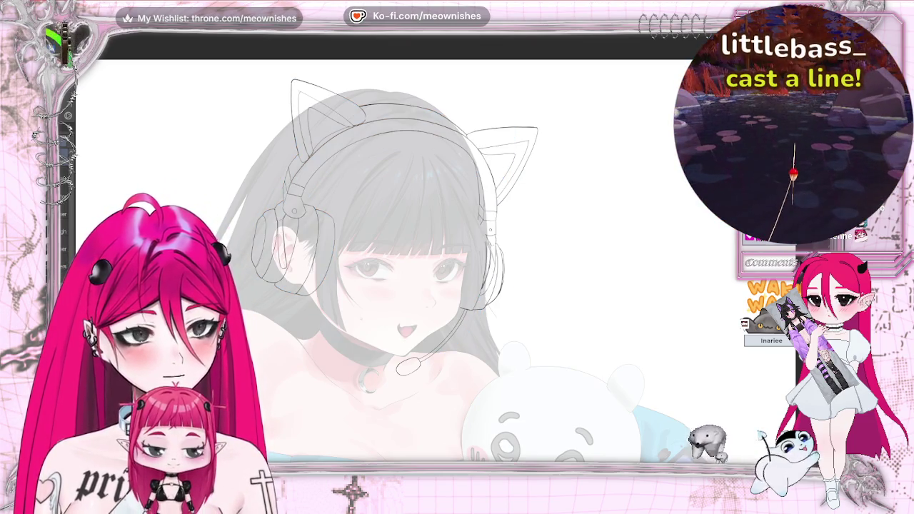
{"action": "key", "text": "ctrl+minus"}
{"action": "key", "text": "ctrl+minus"}
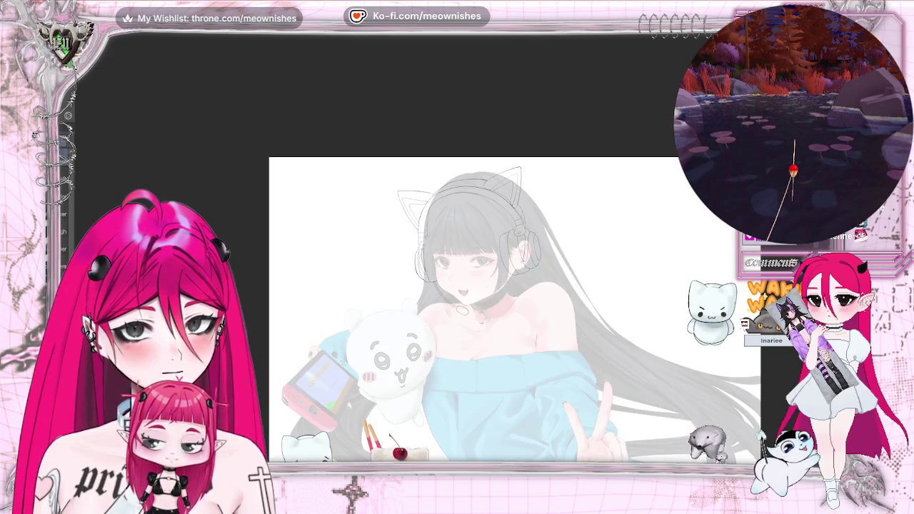
{"action": "key", "text": "ctrl+plus"}
{"action": "key", "text": "ctrl+plus"}
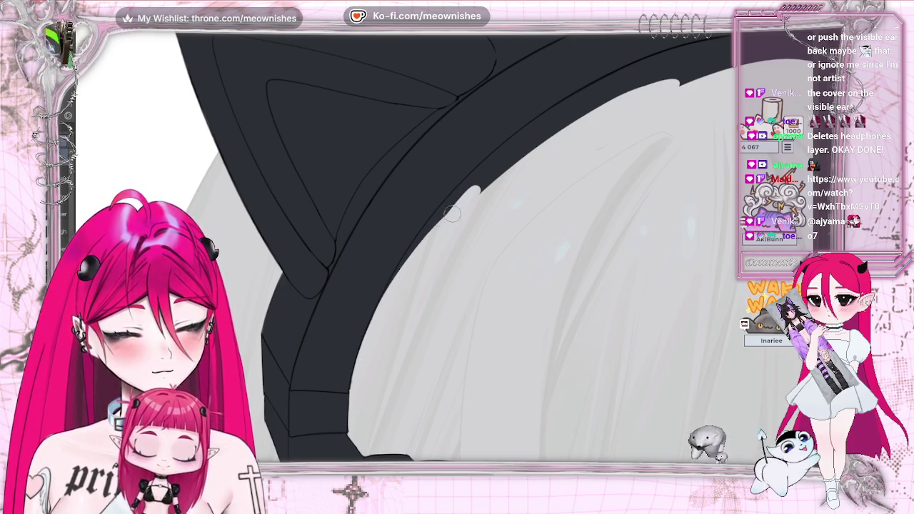
Paint light grey over the band's dark edge and the stray dark stroke in the hair
{"action": "left_click_drag", "start_coordinate": [479, 191], "coordinate": [543, 133]}
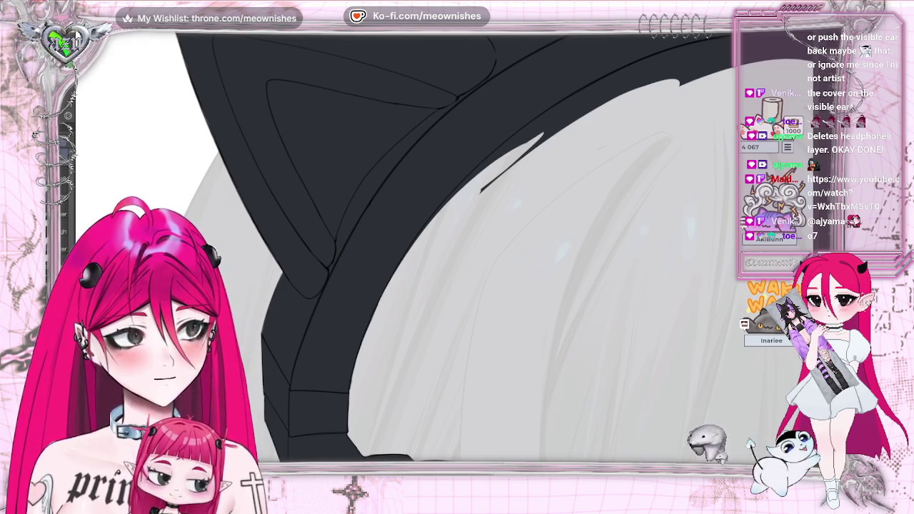
{"action": "scroll", "coordinate": [509, 458], "scroll_direction": "down", "scroll_amount": 3}
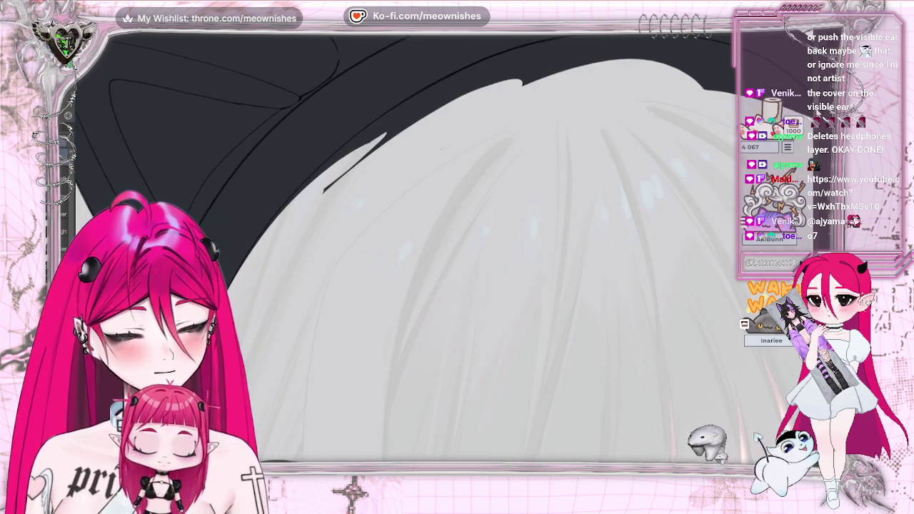
{"action": "scroll", "coordinate": [414, 194], "scroll_direction": "up", "scroll_amount": 2}
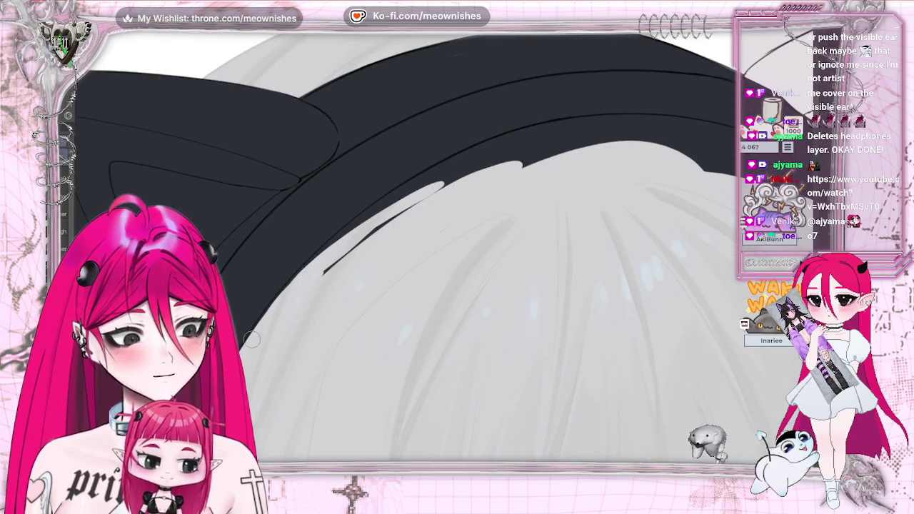
{"action": "left_click_drag", "start_coordinate": [389, 223], "coordinate": [323, 273]}
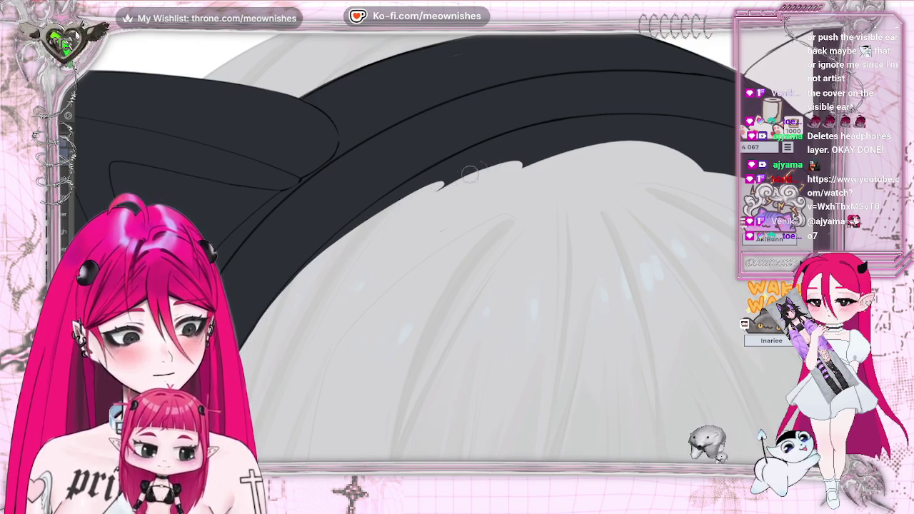
Cover the dark strokes with grey and add light hair streaks across the band
{"action": "left_click_drag", "start_coordinate": [429, 192], "coordinate": [493, 162]}
{"action": "left_click_drag", "start_coordinate": [362, 218], "coordinate": [462, 170]}
{"action": "left_click_drag", "start_coordinate": [348, 227], "coordinate": [292, 283]}
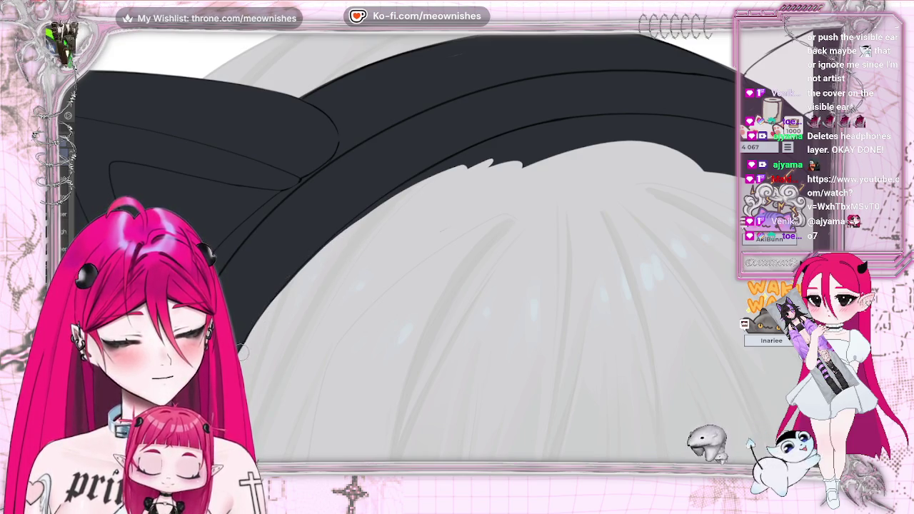
{"action": "left_click_drag", "start_coordinate": [369, 216], "coordinate": [517, 159]}
{"action": "left_click_drag", "start_coordinate": [510, 125], "coordinate": [578, 117]}
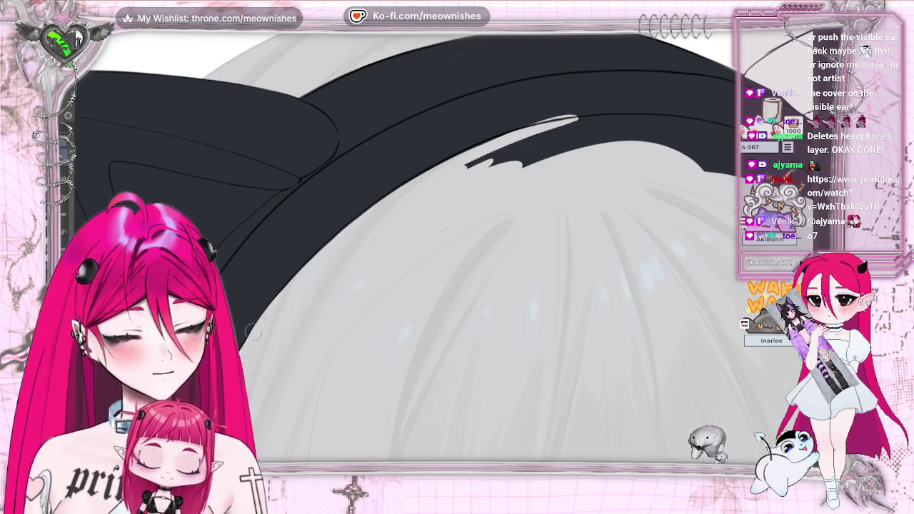
{"action": "left_click_drag", "start_coordinate": [483, 158], "coordinate": [600, 128]}
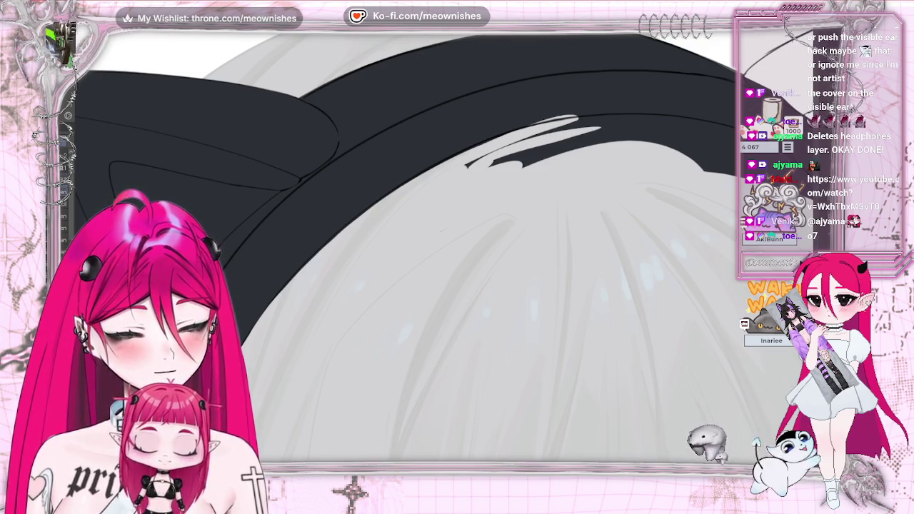
{"action": "left_click_drag", "start_coordinate": [500, 161], "coordinate": [614, 127]}
{"action": "mouse_move", "coordinate": [471, 163]}
{"action": "left_mouse_down"}
{"action": "mouse_move", "coordinate": [604, 130]}
{"action": "mouse_move", "coordinate": [670, 127]}
{"action": "left_mouse_up"}
Extend the grey highlight along the band and cover the light line on its lower edge
{"action": "mouse_move", "coordinate": [643, 215]}
{"action": "left_mouse_down"}
{"action": "mouse_move", "coordinate": [615, 186]}
{"action": "mouse_move", "coordinate": [653, 141]}
{"action": "left_mouse_up"}
{"action": "mouse_move", "coordinate": [509, 191]}
{"action": "left_mouse_down"}
{"action": "mouse_move", "coordinate": [649, 173]}
{"action": "mouse_move", "coordinate": [690, 178]}
{"action": "left_mouse_up"}
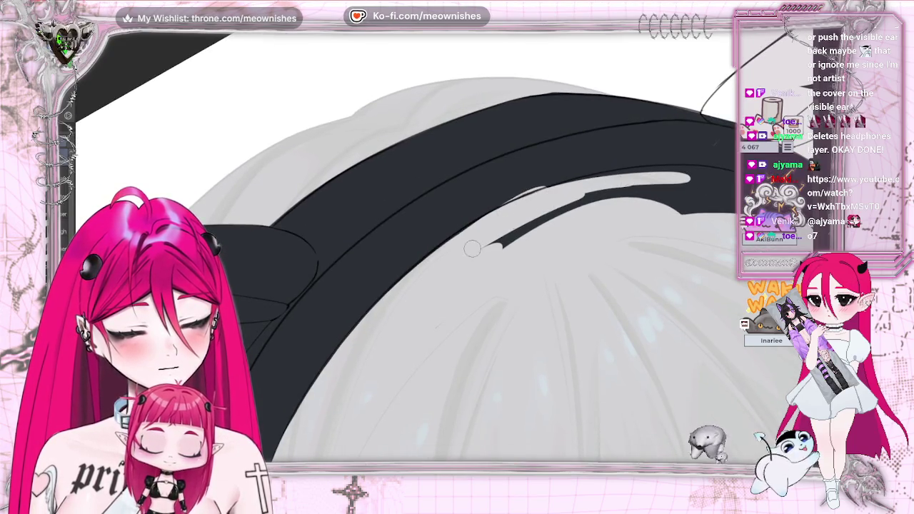
{"action": "left_click_drag", "start_coordinate": [473, 246], "coordinate": [643, 194]}
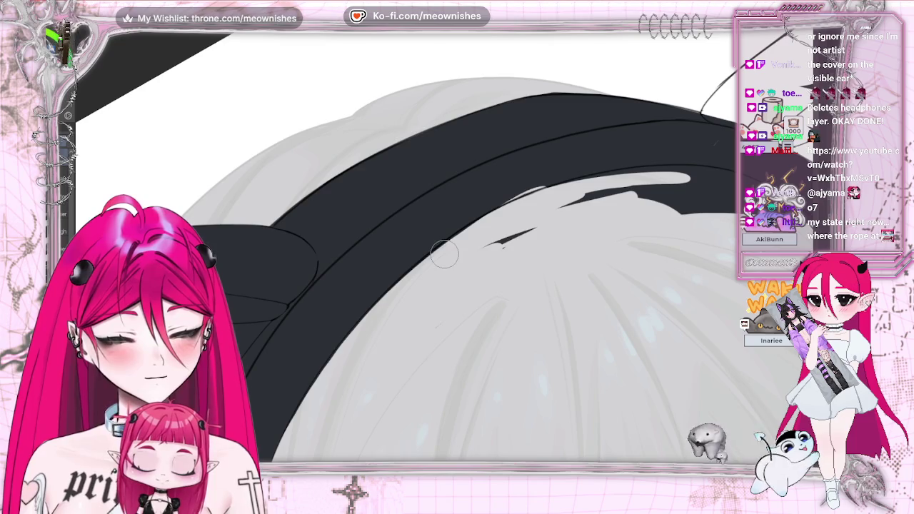
{"action": "mouse_move", "coordinate": [508, 207]}
{"action": "left_mouse_down"}
{"action": "mouse_move", "coordinate": [558, 205]}
{"action": "mouse_move", "coordinate": [357, 215]}
{"action": "mouse_move", "coordinate": [610, 209]}
{"action": "mouse_move", "coordinate": [493, 172]}
{"action": "mouse_move", "coordinate": [645, 247]}
{"action": "left_mouse_up"}
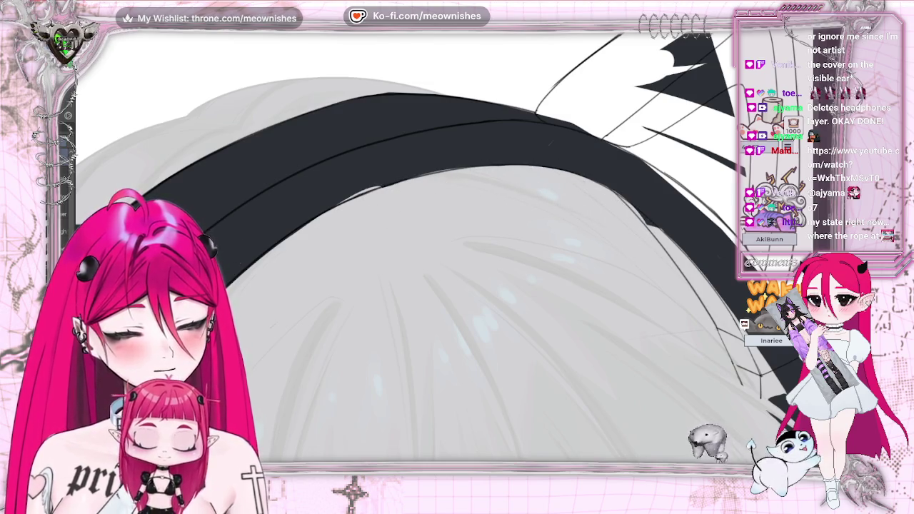
{"action": "left_click_drag", "start_coordinate": [339, 197], "coordinate": [413, 174]}
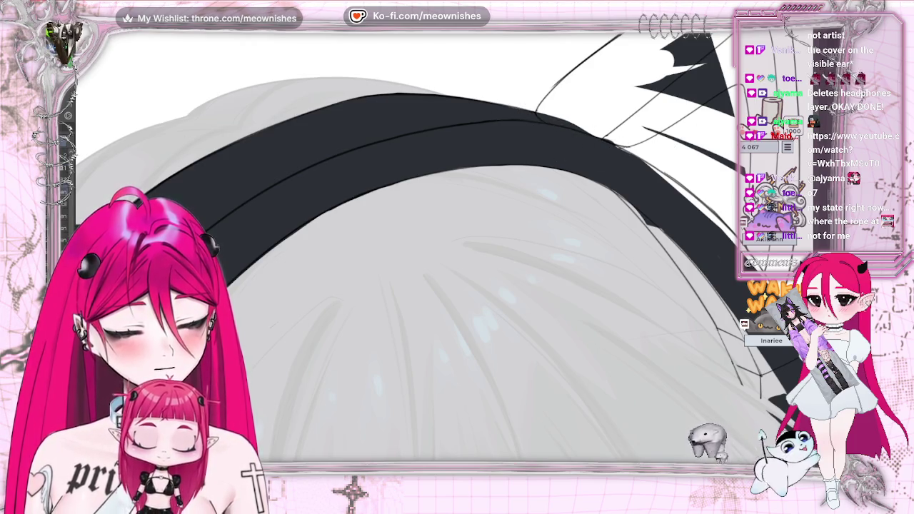
Ink and thicken the cat ear's top outline in thick black
{"action": "key", "text": "h"}
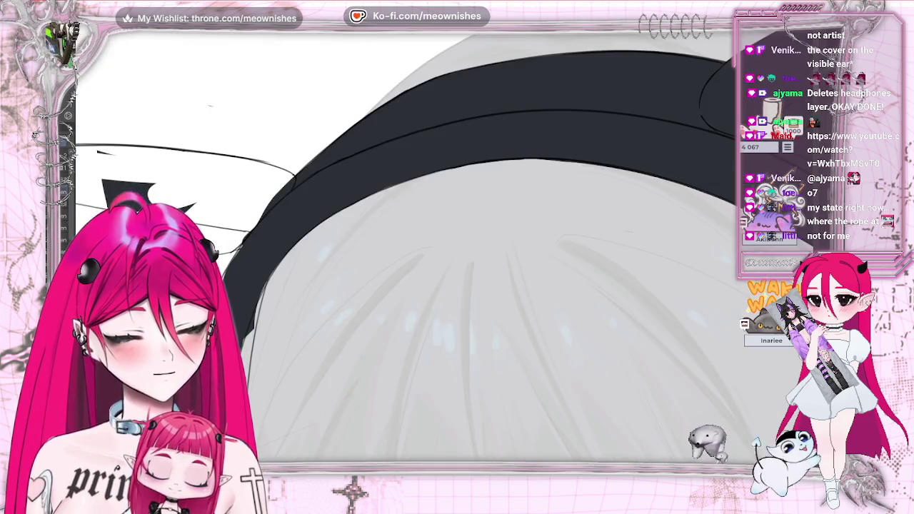
{"action": "left_click_drag", "start_coordinate": [210, 106], "coordinate": [470, 106]}
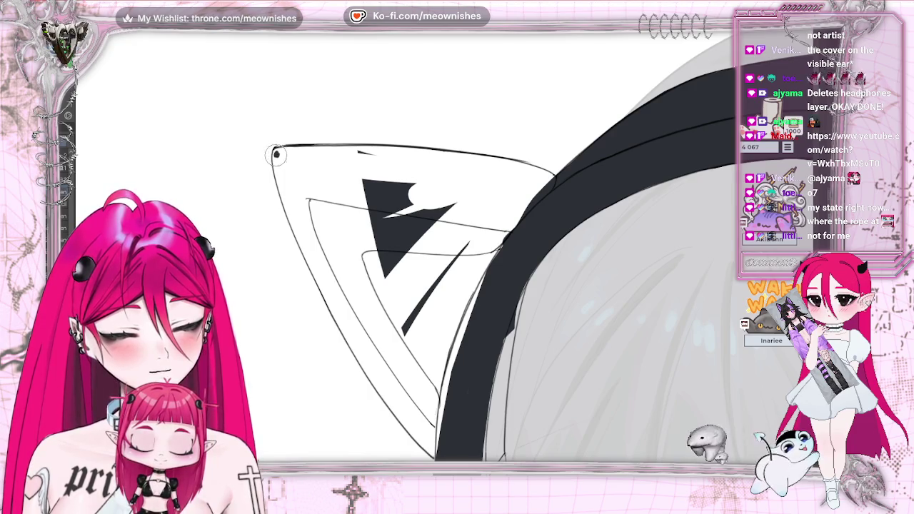
{"action": "left_click_drag", "start_coordinate": [276, 156], "coordinate": [513, 170]}
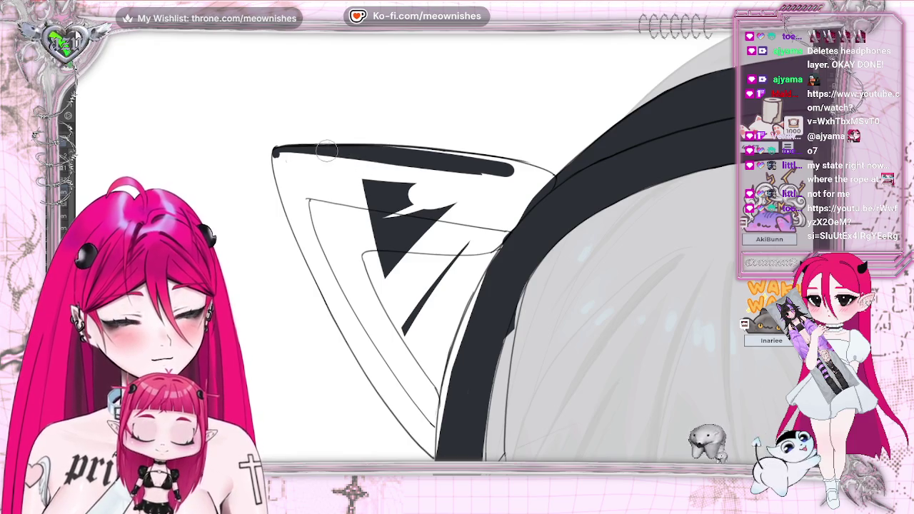
{"action": "left_click_drag", "start_coordinate": [477, 167], "coordinate": [554, 177]}
{"action": "left_click_drag", "start_coordinate": [388, 150], "coordinate": [507, 167]}
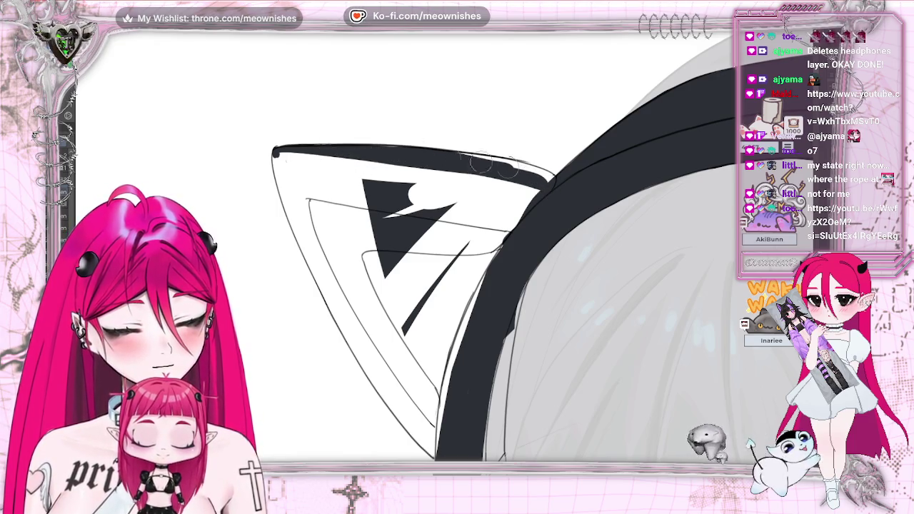
{"action": "left_click_drag", "start_coordinate": [438, 155], "coordinate": [546, 183]}
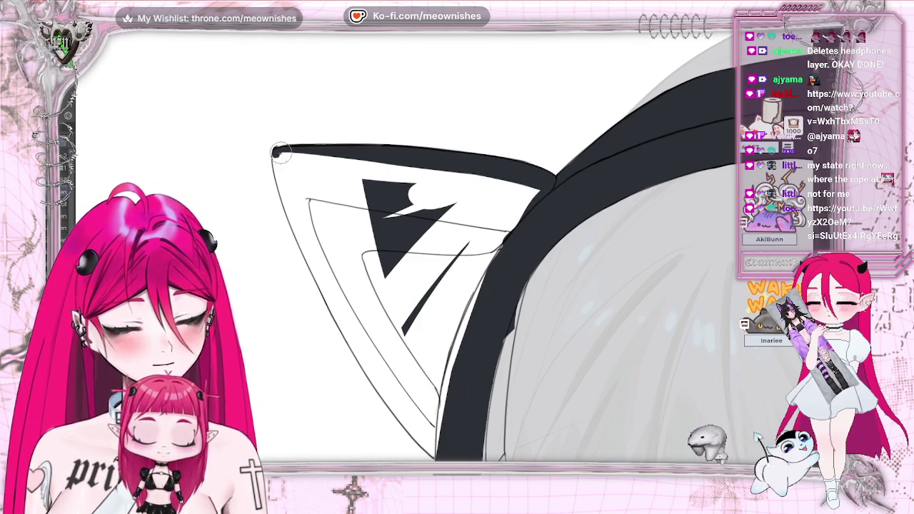
Ink and thicken the ear's left outline up to the tip, with the ear rotated upright
{"action": "left_click_drag", "start_coordinate": [277, 153], "coordinate": [323, 246]}
{"action": "key", "text": "asciicircum"}
{"action": "key", "text": "asciicircum"}
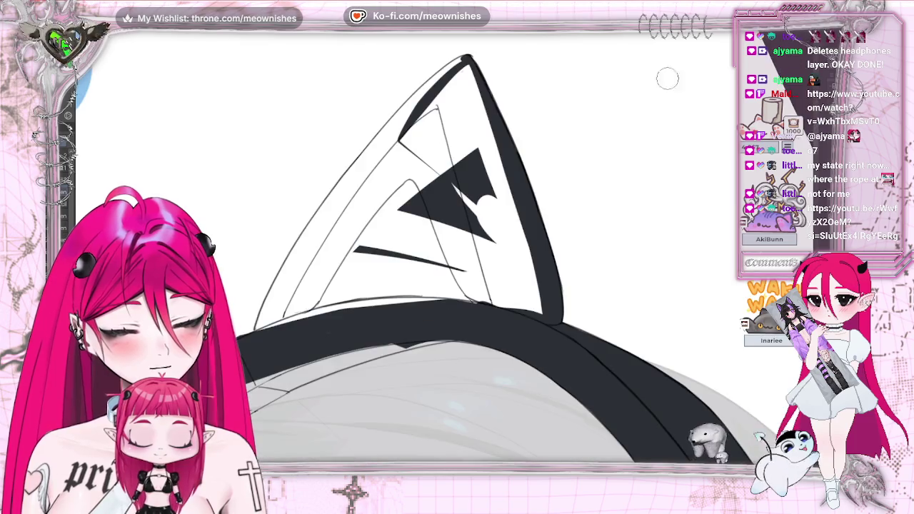
{"action": "mouse_move", "coordinate": [259, 339]}
{"action": "left_mouse_down"}
{"action": "mouse_move", "coordinate": [361, 172]}
{"action": "mouse_move", "coordinate": [436, 84]}
{"action": "mouse_move", "coordinate": [305, 237]}
{"action": "left_mouse_up"}
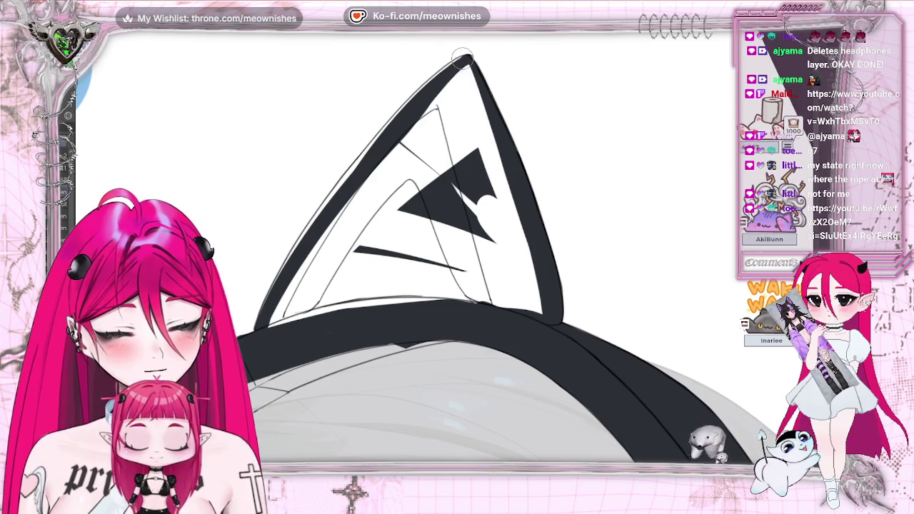
{"action": "left_click_drag", "start_coordinate": [461, 57], "coordinate": [306, 232]}
{"action": "mouse_move", "coordinate": [378, 141]}
{"action": "left_mouse_down"}
{"action": "mouse_move", "coordinate": [318, 211]}
{"action": "mouse_move", "coordinate": [270, 296]}
{"action": "left_mouse_up"}
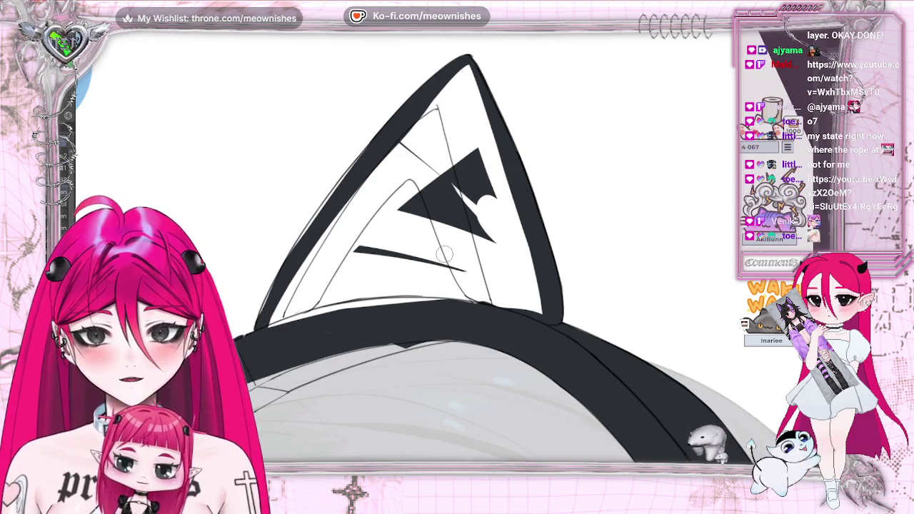
Fill the ear's white inner triangle solid black, covering the remaining slivers
{"action": "left_click_drag", "start_coordinate": [319, 210], "coordinate": [351, 169]}
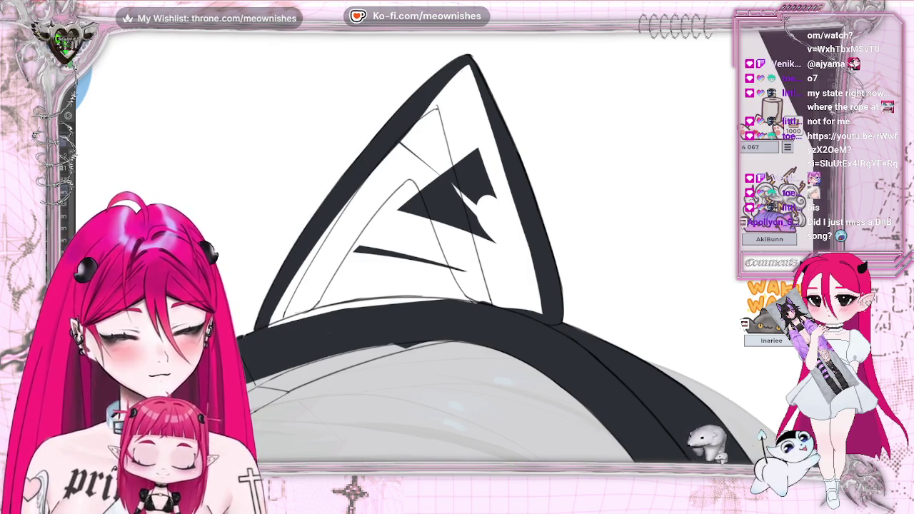
{"action": "mouse_move", "coordinate": [375, 175]}
{"action": "left_mouse_down"}
{"action": "mouse_move", "coordinate": [261, 350]}
{"action": "mouse_move", "coordinate": [464, 72]}
{"action": "left_mouse_up"}
{"action": "left_click_drag", "start_coordinate": [428, 114], "coordinate": [468, 71]}
{"action": "mouse_move", "coordinate": [446, 100]}
{"action": "left_mouse_down"}
{"action": "mouse_move", "coordinate": [475, 64]}
{"action": "mouse_move", "coordinate": [532, 311]}
{"action": "mouse_move", "coordinate": [461, 108]}
{"action": "mouse_move", "coordinate": [378, 211]}
{"action": "left_mouse_up"}
{"action": "mouse_move", "coordinate": [322, 293]}
{"action": "left_mouse_down"}
{"action": "mouse_move", "coordinate": [314, 315]}
{"action": "mouse_move", "coordinate": [510, 302]}
{"action": "mouse_move", "coordinate": [462, 105]}
{"action": "left_mouse_up"}
{"action": "left_click_drag", "start_coordinate": [424, 192], "coordinate": [320, 306]}
{"action": "mouse_move", "coordinate": [371, 279]}
{"action": "left_mouse_down"}
{"action": "mouse_move", "coordinate": [503, 284]}
{"action": "mouse_move", "coordinate": [472, 221]}
{"action": "mouse_move", "coordinate": [449, 136]}
{"action": "left_mouse_up"}
{"action": "mouse_move", "coordinate": [464, 246]}
{"action": "left_mouse_down"}
{"action": "mouse_move", "coordinate": [429, 275]}
{"action": "mouse_move", "coordinate": [374, 255]}
{"action": "mouse_move", "coordinate": [457, 188]}
{"action": "mouse_move", "coordinate": [429, 232]}
{"action": "left_mouse_up"}
{"action": "mouse_move", "coordinate": [378, 272]}
{"action": "left_mouse_down"}
{"action": "mouse_move", "coordinate": [461, 212]}
{"action": "mouse_move", "coordinate": [451, 241]}
{"action": "mouse_move", "coordinate": [486, 280]}
{"action": "left_mouse_up"}
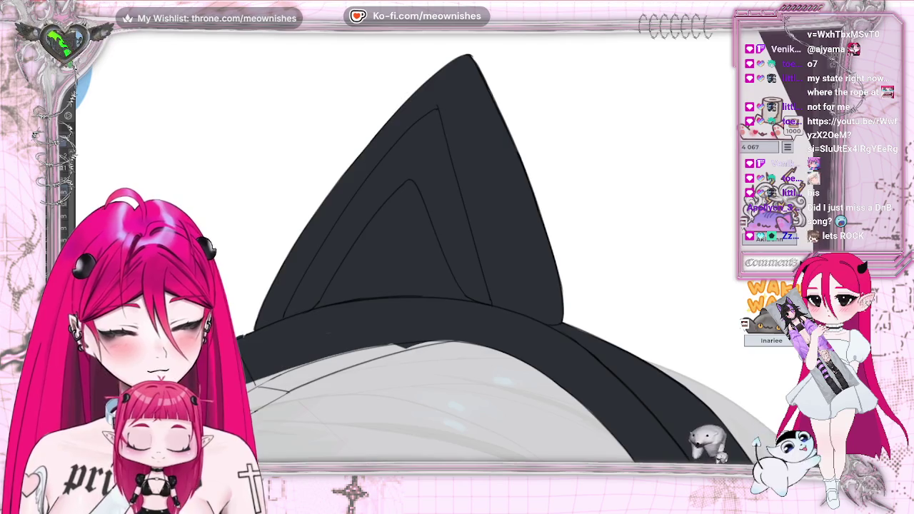
{"action": "left_click_drag", "start_coordinate": [557, 300], "coordinate": [644, 171]}
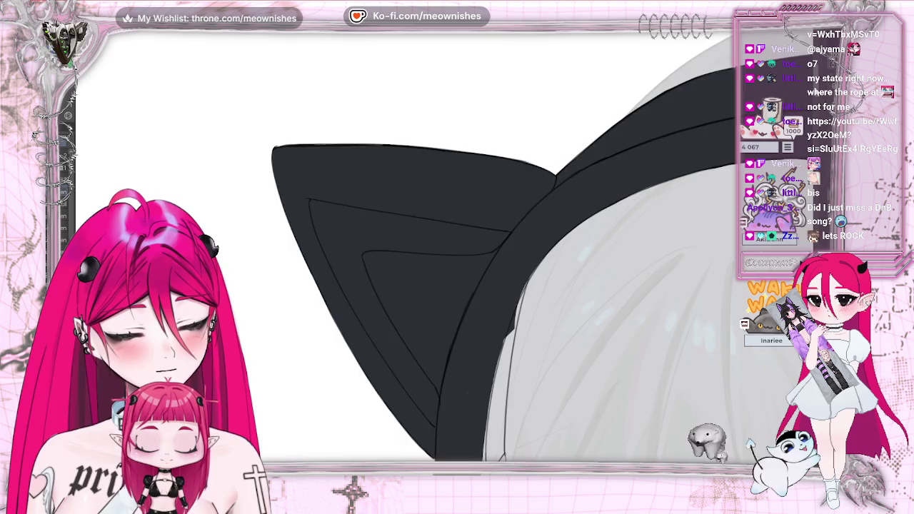
{"action": "key", "text": "Home"}
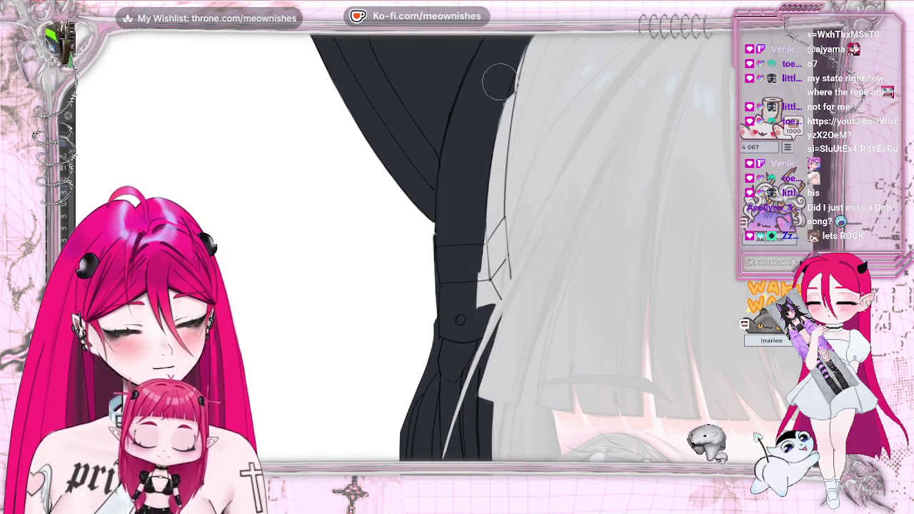
{"action": "left_click_drag", "start_coordinate": [512, 56], "coordinate": [473, 313]}
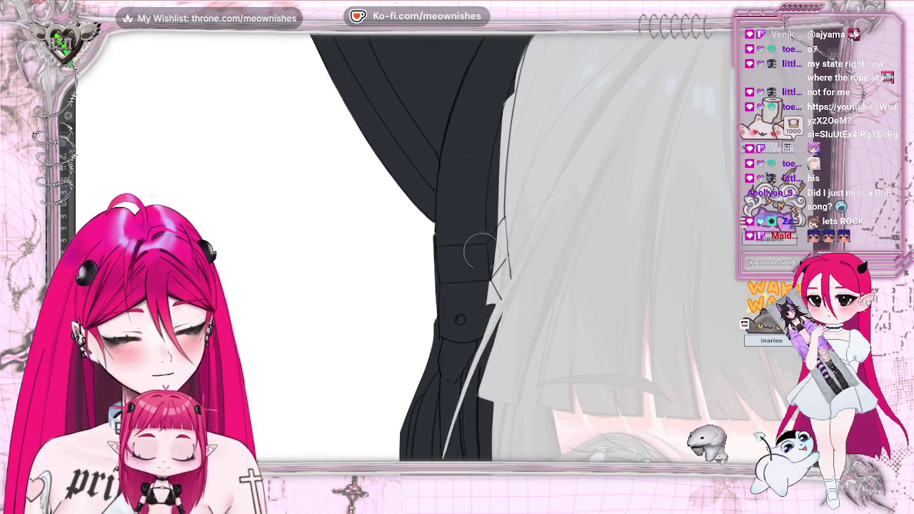
{"action": "left_click", "coordinate": [480, 290]}
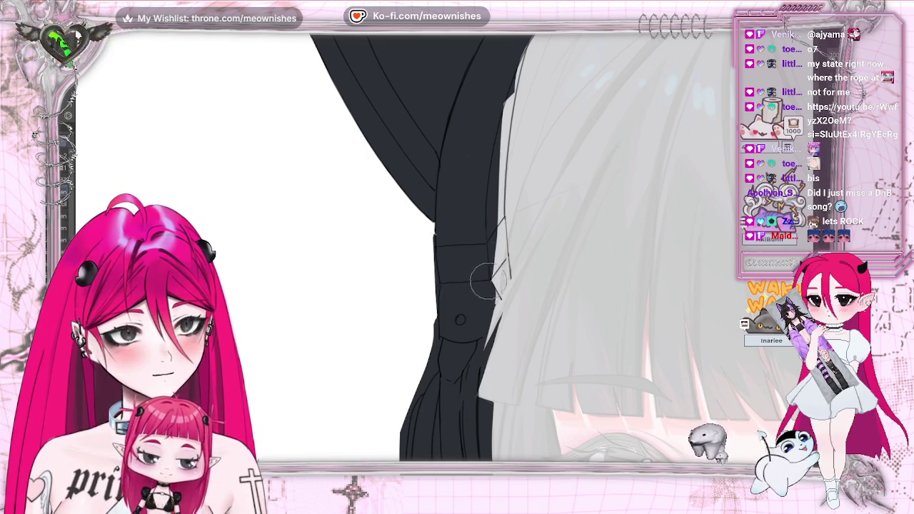
{"action": "left_click_drag", "start_coordinate": [497, 286], "coordinate": [443, 458]}
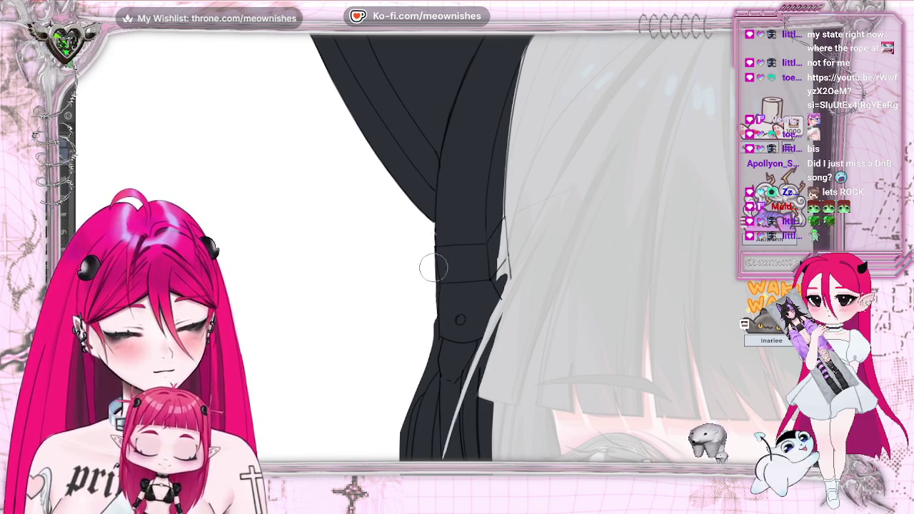
{"action": "scroll", "coordinate": [457, 250], "scroll_direction": "down", "scroll_amount": 3}
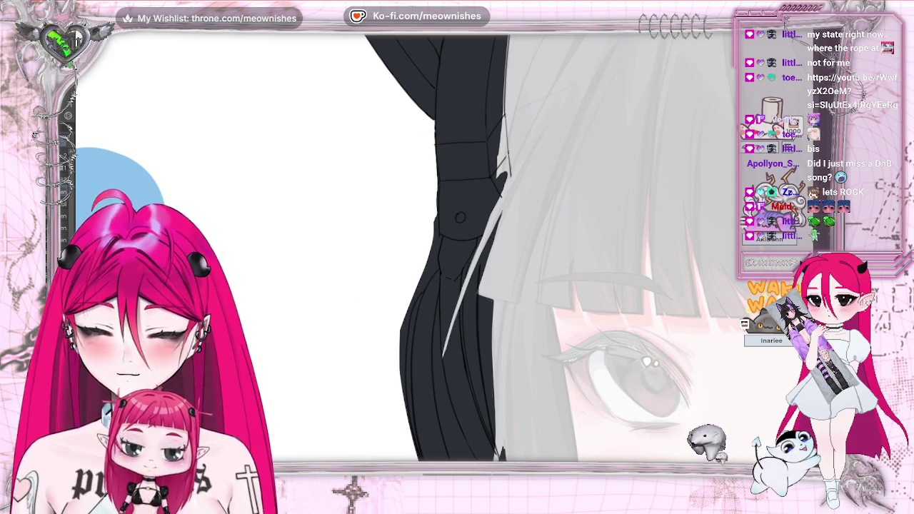
Erase a thin strip off the hair lock's left edge and darken that edge
{"action": "left_click_drag", "start_coordinate": [413, 281], "coordinate": [404, 379]}
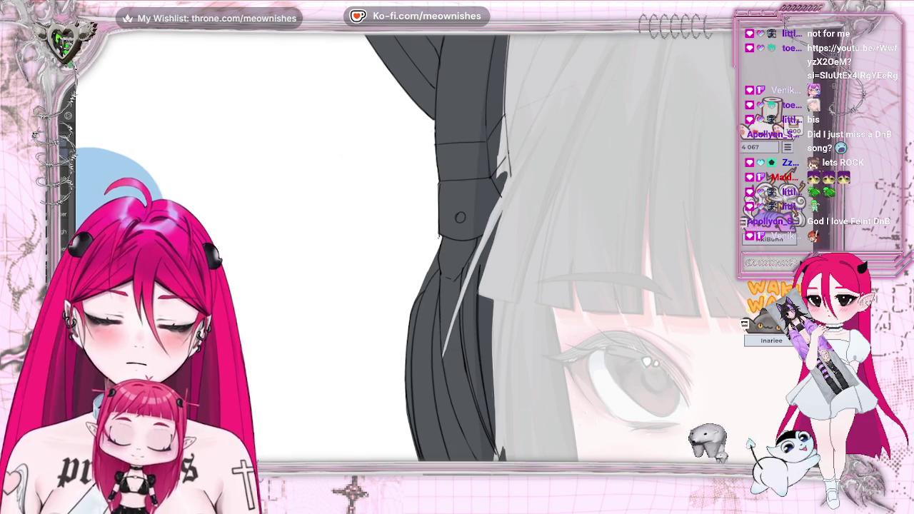
{"action": "scroll", "coordinate": [404, 337], "scroll_direction": "up", "scroll_amount": 1}
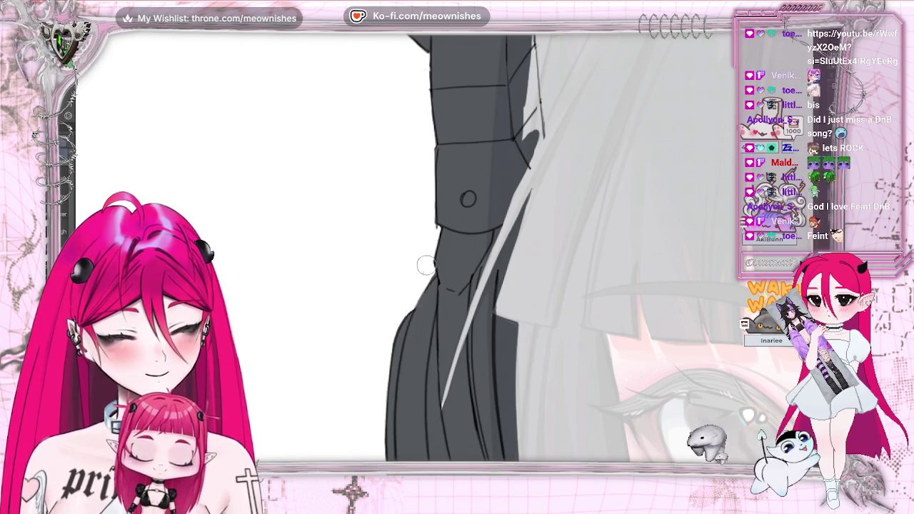
{"action": "left_click_drag", "start_coordinate": [423, 271], "coordinate": [421, 248]}
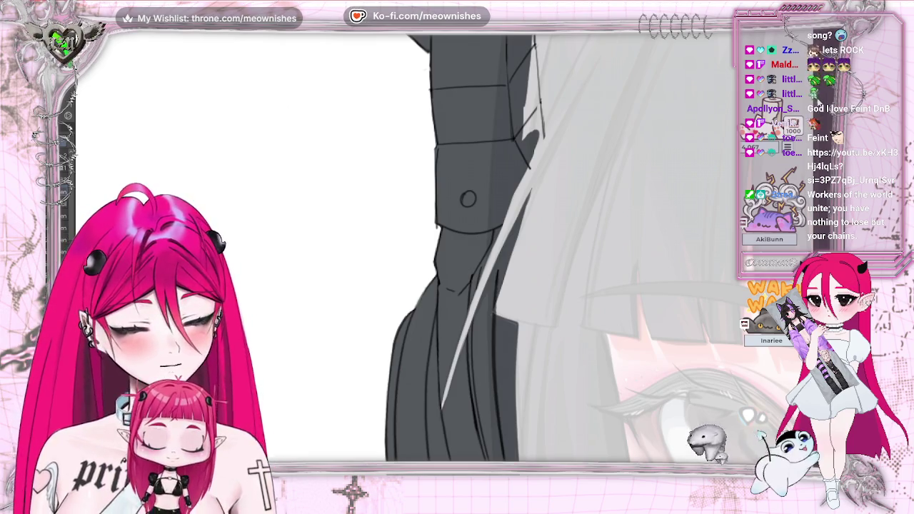
{"action": "scroll", "coordinate": [457, 250], "scroll_direction": "up", "scroll_amount": 2}
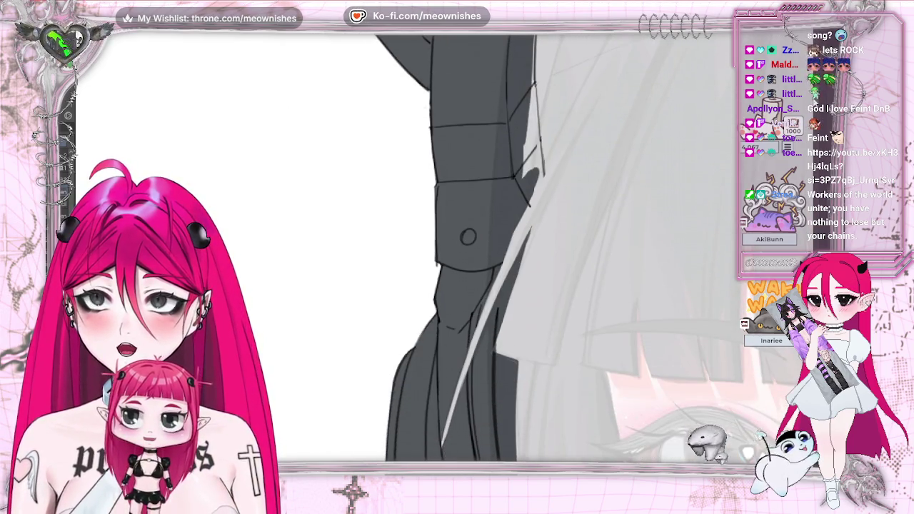
{"action": "scroll", "coordinate": [465, 247], "scroll_direction": "down", "scroll_amount": 2}
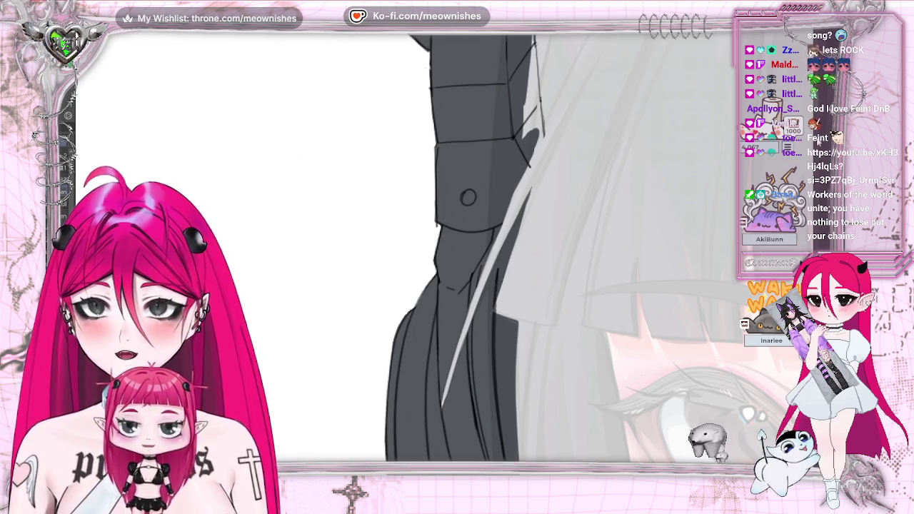
Add a faint darker line along the hair edge
{"action": "left_click_drag", "start_coordinate": [529, 111], "coordinate": [532, 146]}
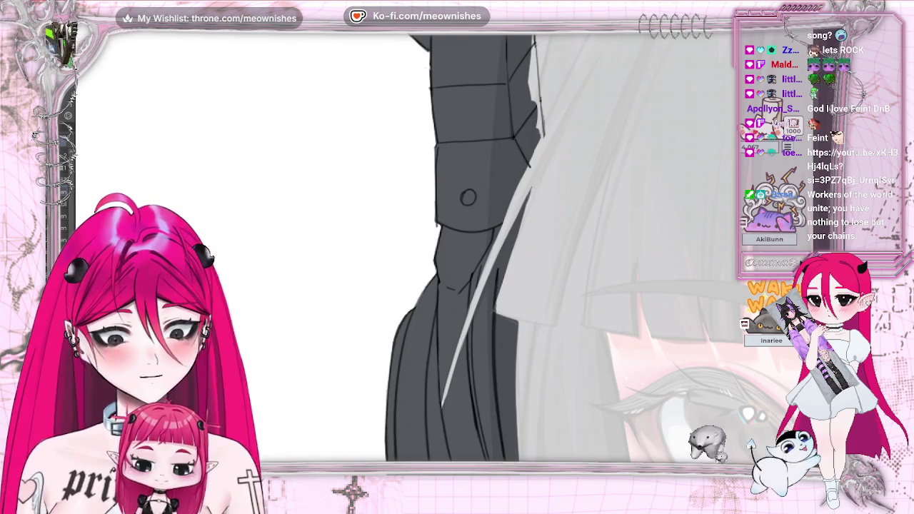
{"action": "scroll", "coordinate": [445, 255], "scroll_direction": "up", "scroll_amount": 5}
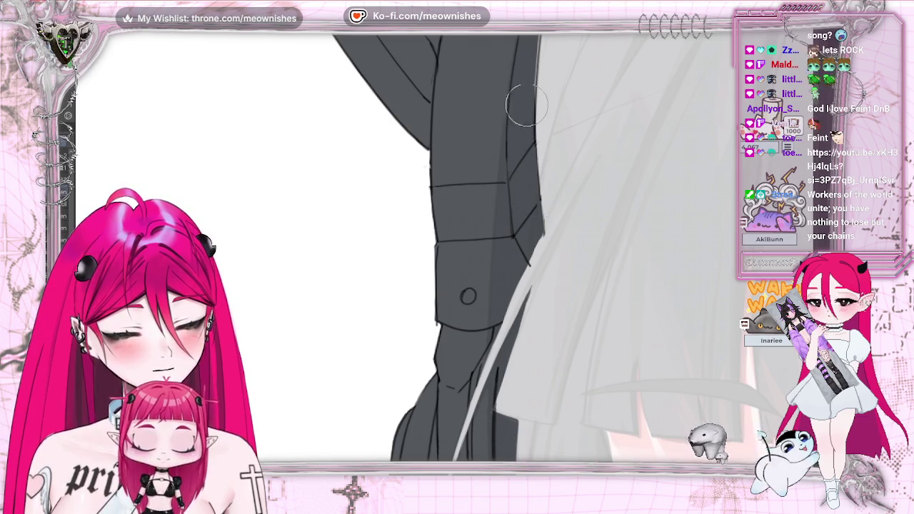
{"action": "scroll", "coordinate": [341, 165], "scroll_direction": "up", "scroll_amount": 2}
{"action": "scroll", "coordinate": [341, 164], "scroll_direction": "up", "scroll_amount": 2}
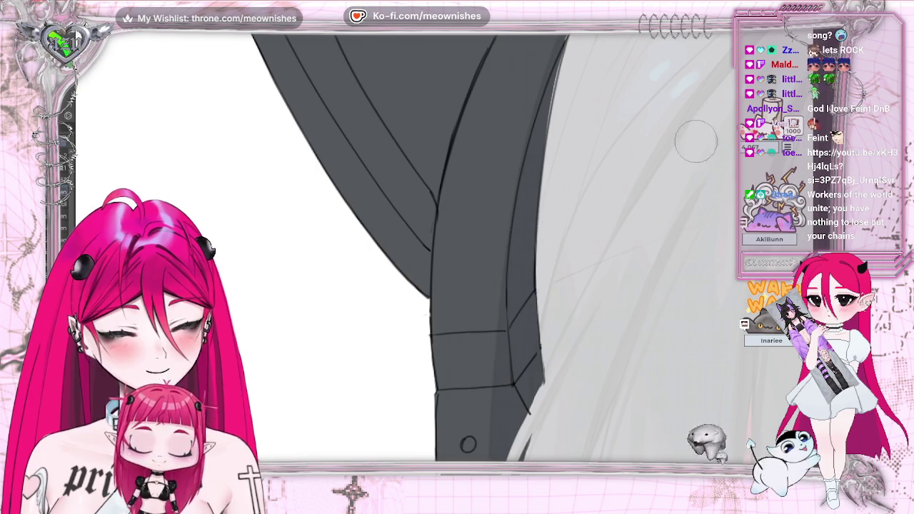
{"action": "scroll", "coordinate": [543, 215], "scroll_direction": "up", "scroll_amount": 3}
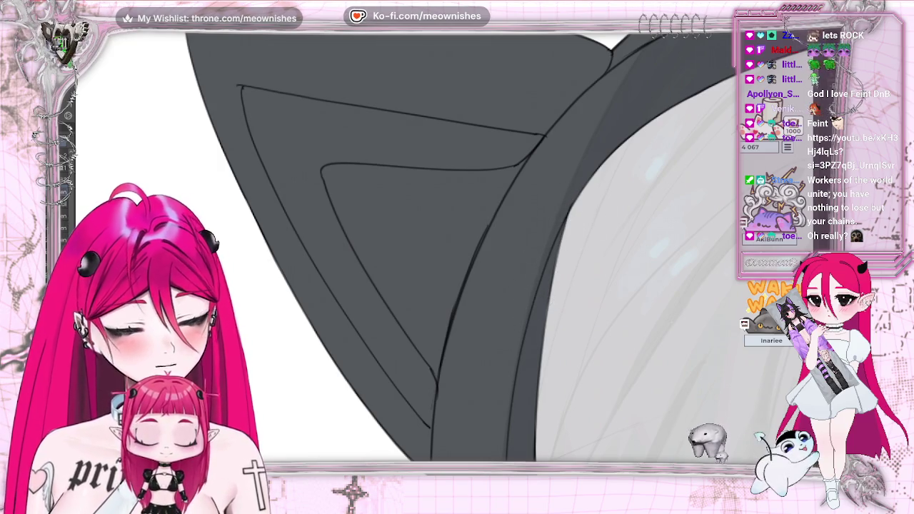
Erase the ragged lower-left edge of the dark hair fill at the lock's ends
{"action": "scroll", "coordinate": [457, 246], "scroll_direction": "up", "scroll_amount": 3}
{"action": "scroll", "coordinate": [458, 246], "scroll_direction": "up", "scroll_amount": 3}
{"action": "scroll", "coordinate": [457, 246], "scroll_direction": "up", "scroll_amount": 3}
{"action": "scroll", "coordinate": [457, 247], "scroll_direction": "down", "scroll_amount": 3}
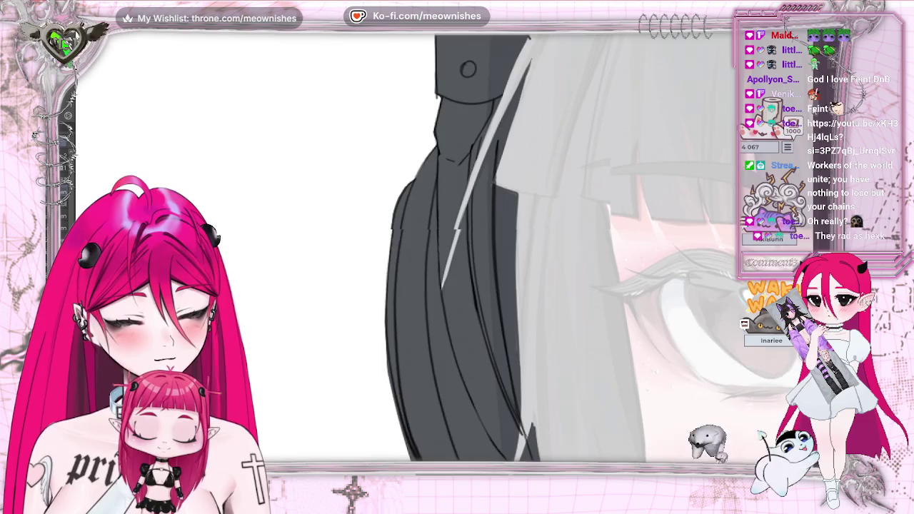
{"action": "scroll", "coordinate": [457, 246], "scroll_direction": "down", "scroll_amount": 3}
{"action": "scroll", "coordinate": [457, 247], "scroll_direction": "up", "scroll_amount": 2}
{"action": "scroll", "coordinate": [457, 246], "scroll_direction": "down", "scroll_amount": 1}
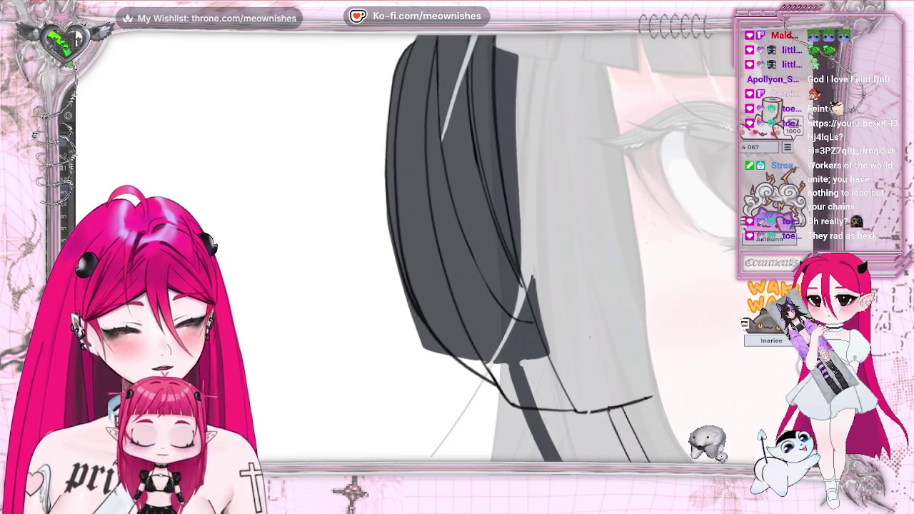
{"action": "mouse_move", "coordinate": [390, 282]}
{"action": "left_mouse_down"}
{"action": "mouse_move", "coordinate": [435, 350]}
{"action": "mouse_move", "coordinate": [395, 270]}
{"action": "left_mouse_up"}
{"action": "left_click_drag", "start_coordinate": [391, 225], "coordinate": [429, 343]}
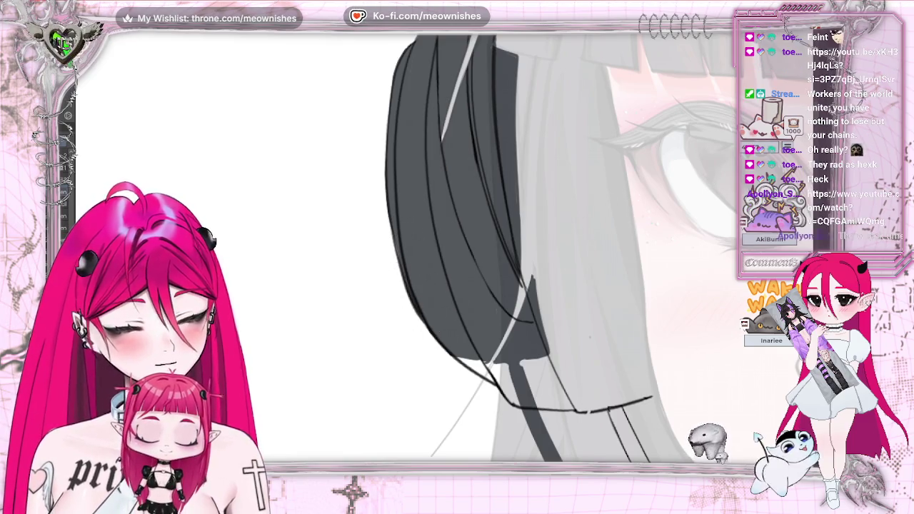
Mirror the canvas horizontally and zoom out to check the cleaned hair edge
{"action": "key", "text": "h"}
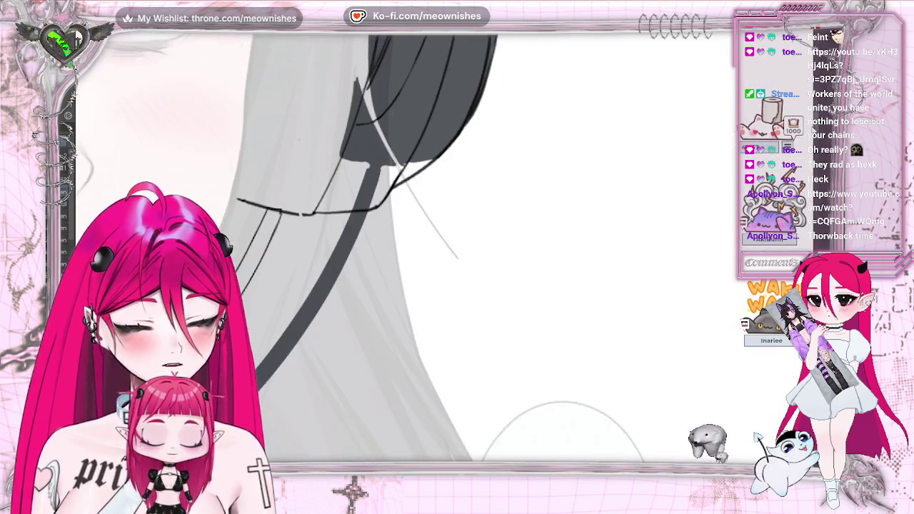
{"action": "scroll", "coordinate": [286, 250], "scroll_direction": "down", "scroll_amount": 2}
{"action": "scroll", "coordinate": [322, 250], "scroll_direction": "up", "scroll_amount": 2}
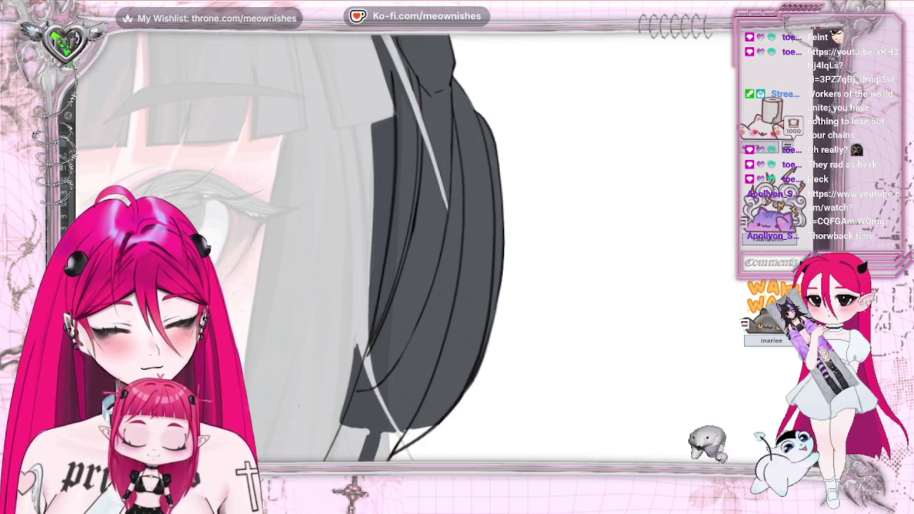
{"action": "scroll", "coordinate": [321, 250], "scroll_direction": "down", "scroll_amount": 2}
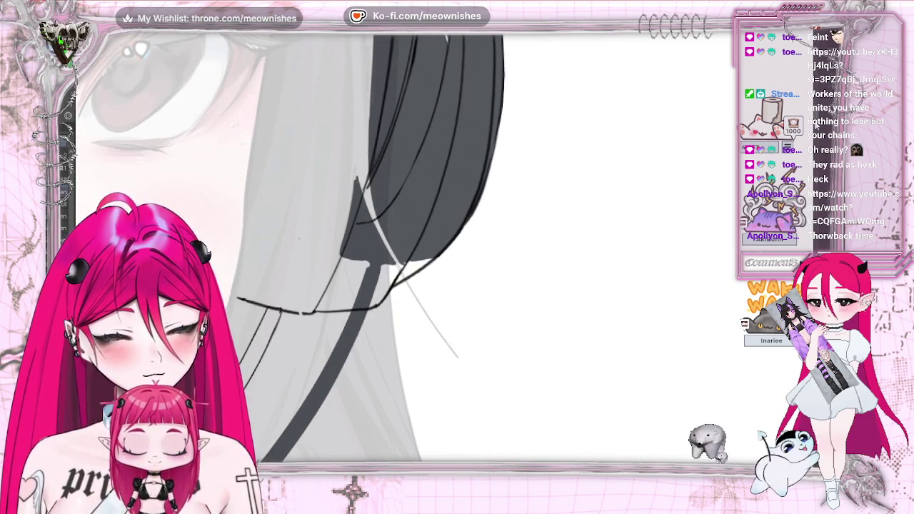
{"action": "scroll", "coordinate": [322, 250], "scroll_direction": "down", "scroll_amount": 2}
{"action": "scroll", "coordinate": [321, 250], "scroll_direction": "down", "scroll_amount": 1}
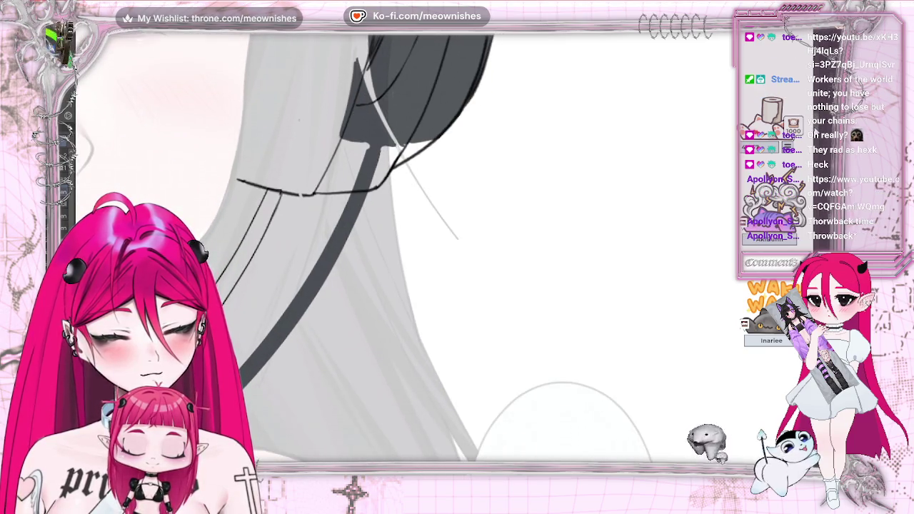
{"action": "scroll", "coordinate": [563, 136], "scroll_direction": "down", "scroll_amount": 3}
{"action": "scroll", "coordinate": [562, 136], "scroll_direction": "down", "scroll_amount": 3}
{"action": "scroll", "coordinate": [562, 136], "scroll_direction": "down", "scroll_amount": 1}
{"action": "scroll", "coordinate": [533, 163], "scroll_direction": "down", "scroll_amount": 2}
{"action": "scroll", "coordinate": [488, 207], "scroll_direction": "down", "scroll_amount": 3}
{"action": "scroll", "coordinate": [533, 163], "scroll_direction": "up", "scroll_amount": 5}
{"action": "scroll", "coordinate": [533, 162], "scroll_direction": "up", "scroll_amount": 3}
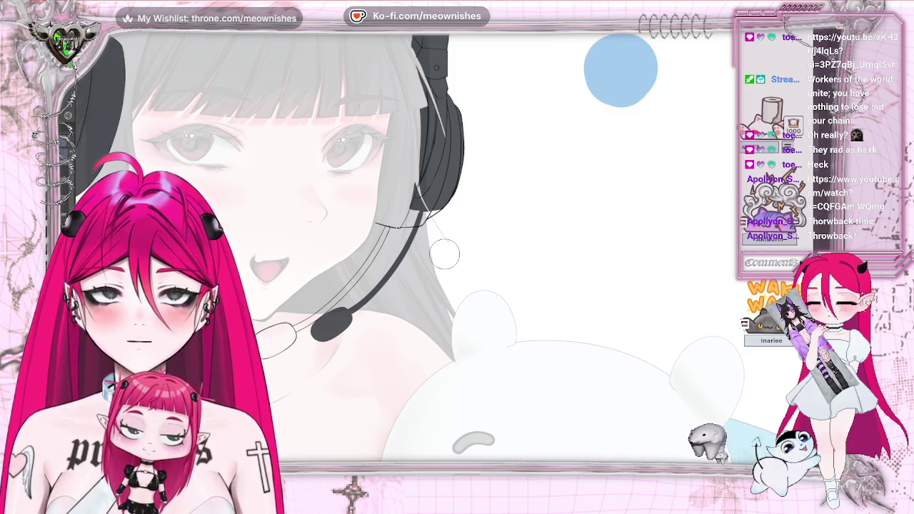
Erase the thick dark fill from the microphone boom and mic head
{"action": "mouse_move", "coordinate": [415, 236]}
{"action": "left_mouse_down"}
{"action": "mouse_move", "coordinate": [309, 342]}
{"action": "mouse_move", "coordinate": [327, 317]}
{"action": "left_mouse_up"}
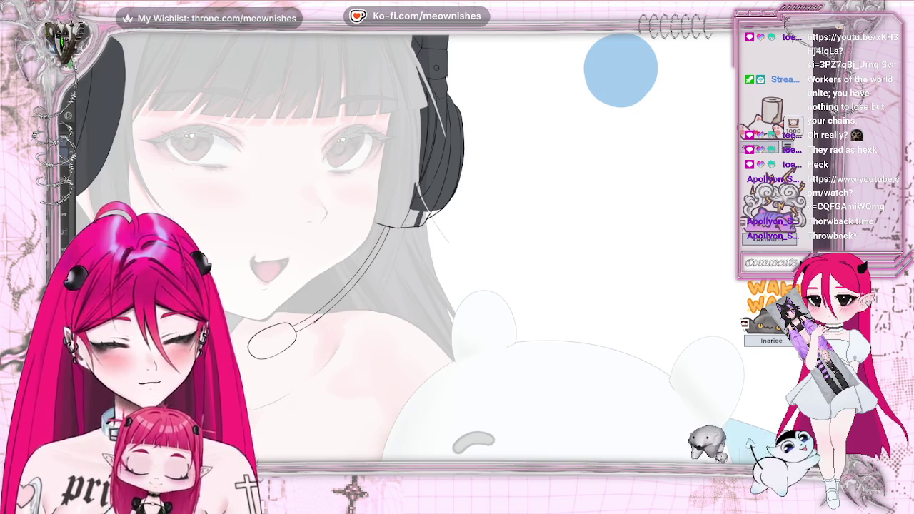
{"action": "scroll", "coordinate": [414, 243], "scroll_direction": "up", "scroll_amount": 2}
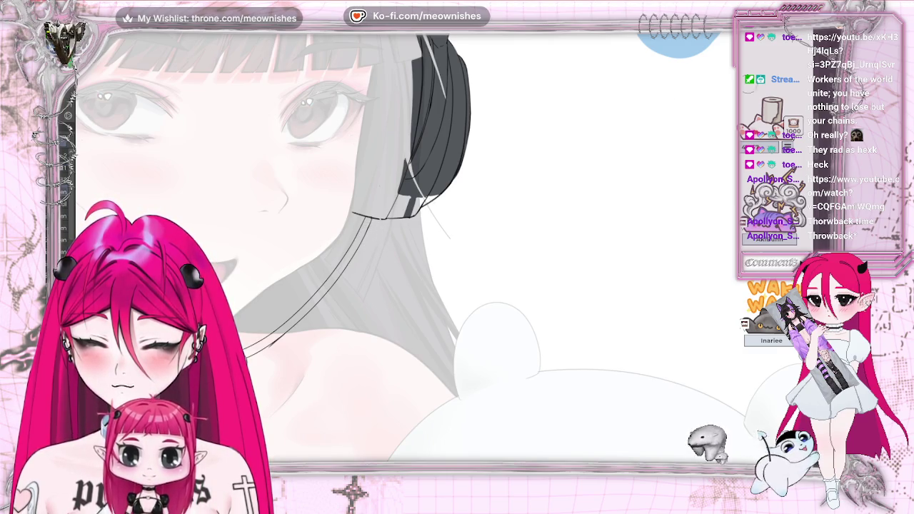
{"action": "scroll", "coordinate": [414, 243], "scroll_direction": "left", "scroll_amount": 5}
{"action": "scroll", "coordinate": [414, 243], "scroll_direction": "down", "scroll_amount": 2}
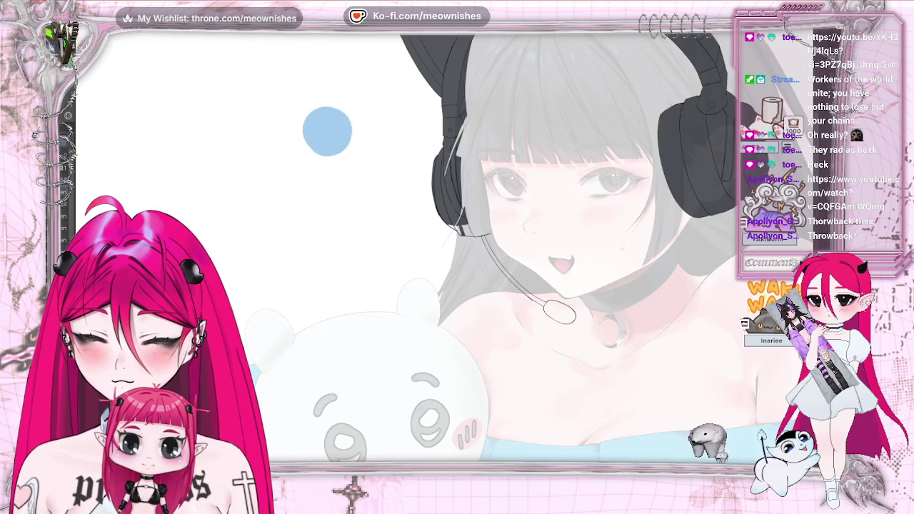
{"action": "scroll", "coordinate": [327, 130], "scroll_direction": "up", "scroll_amount": 3}
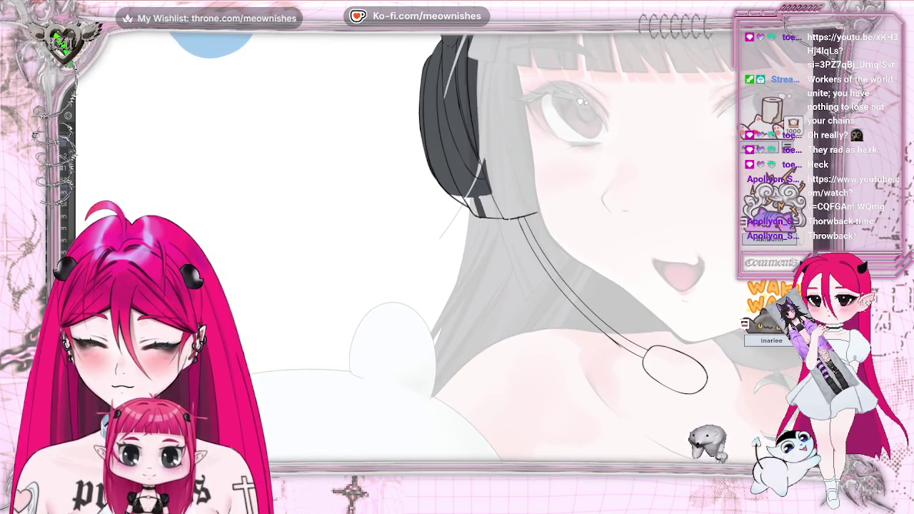
Even out the dark hair fill above the headphone band, then mirror the view
{"action": "left_click_drag", "start_coordinate": [492, 154], "coordinate": [495, 152]}
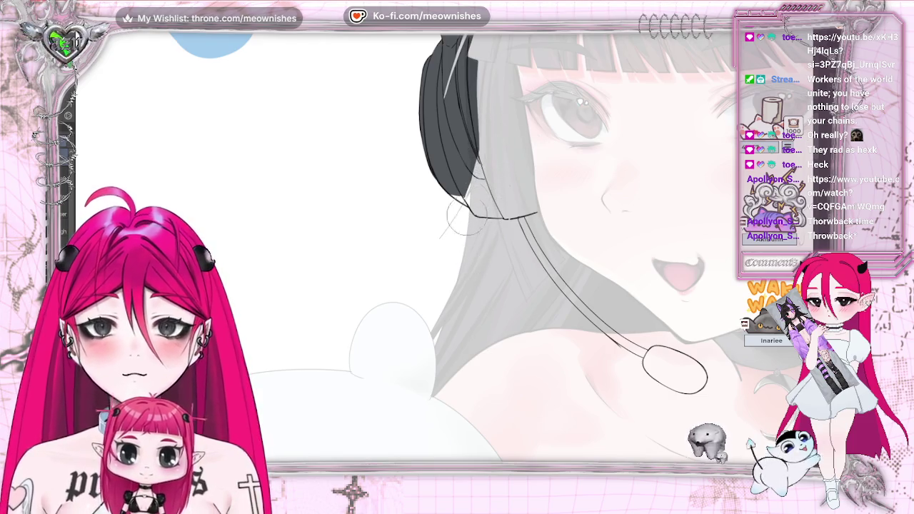
{"action": "scroll", "coordinate": [403, 246], "scroll_direction": "down", "scroll_amount": 2}
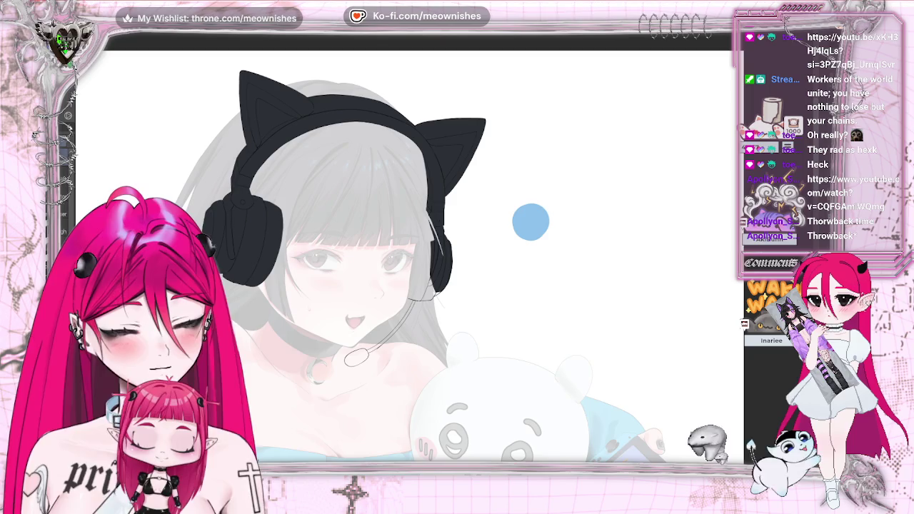
{"action": "key", "text": "h"}
{"action": "key", "text": "h"}
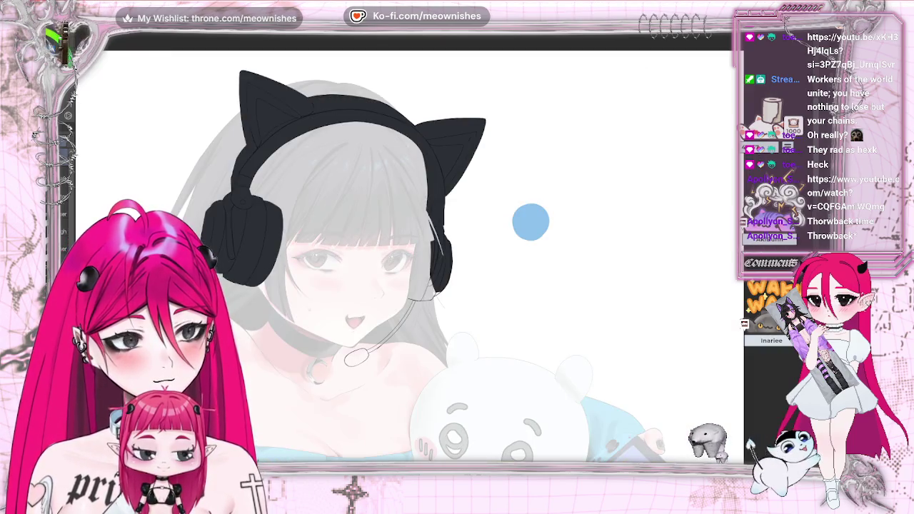
Zoom to the full canvas and flip it horizontally and back to compare balance
{"action": "scroll", "coordinate": [444, 254], "scroll_direction": "down", "scroll_amount": 5}
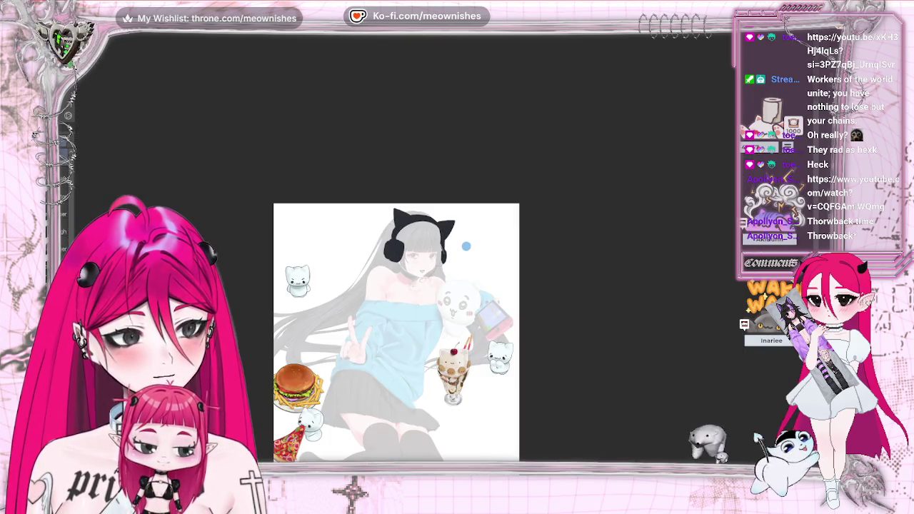
{"action": "scroll", "coordinate": [445, 255], "scroll_direction": "up", "scroll_amount": 2}
{"action": "scroll", "coordinate": [444, 254], "scroll_direction": "up", "scroll_amount": 3}
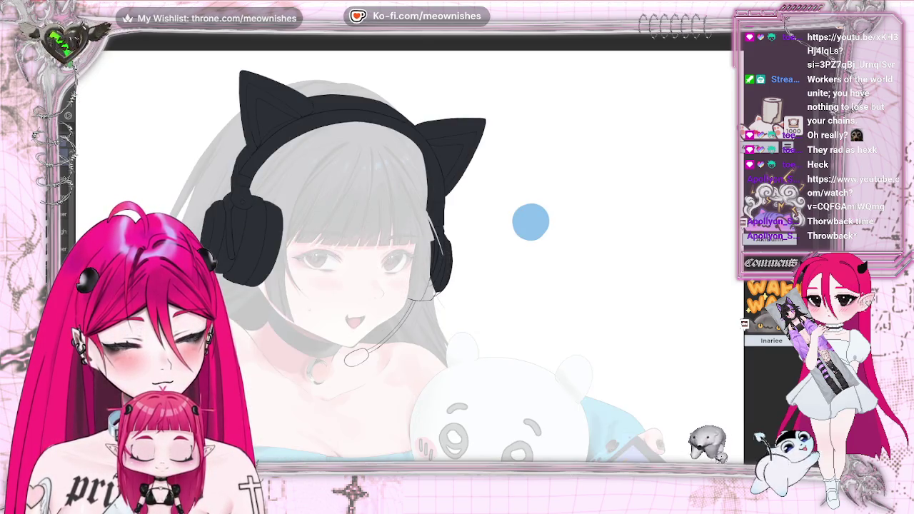
{"action": "scroll", "coordinate": [445, 253], "scroll_direction": "down", "scroll_amount": 2}
{"action": "key", "text": "h"}
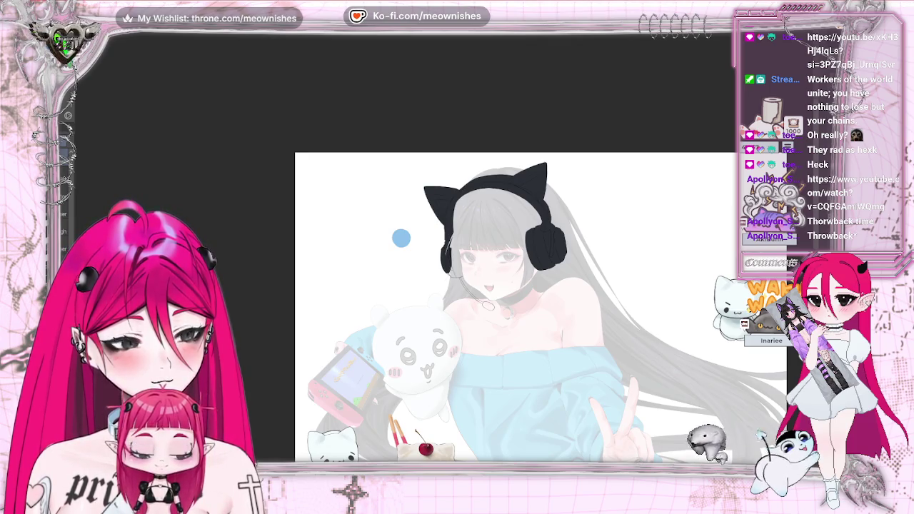
{"action": "key", "text": "h"}
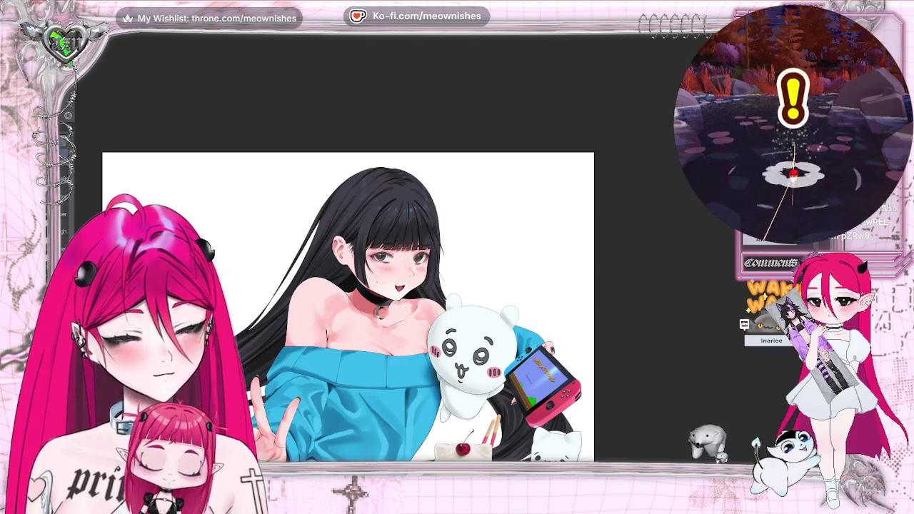
{"action": "scroll", "coordinate": [348, 278], "scroll_direction": "down", "scroll_amount": 2}
Flip the illustration horizontally with M and flip it back
{"action": "scroll", "coordinate": [348, 278], "scroll_direction": "down", "scroll_amount": 1}
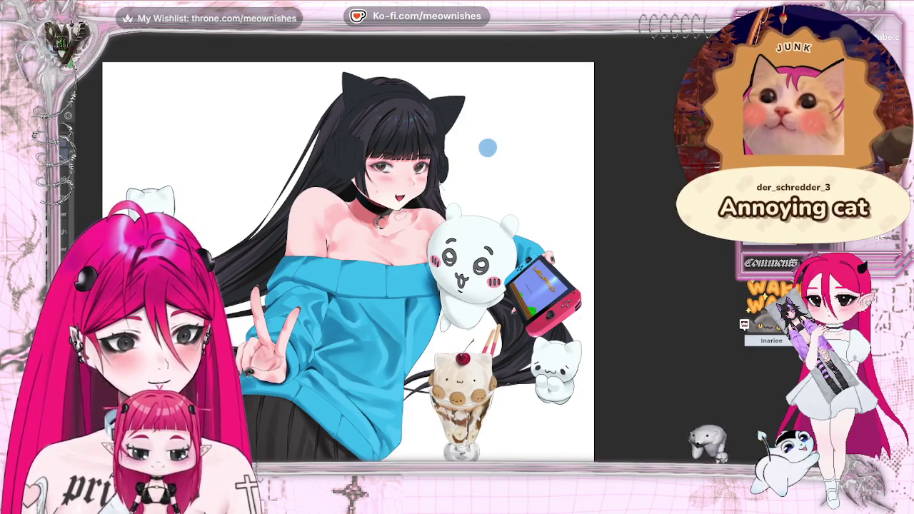
{"action": "key", "text": "m"}
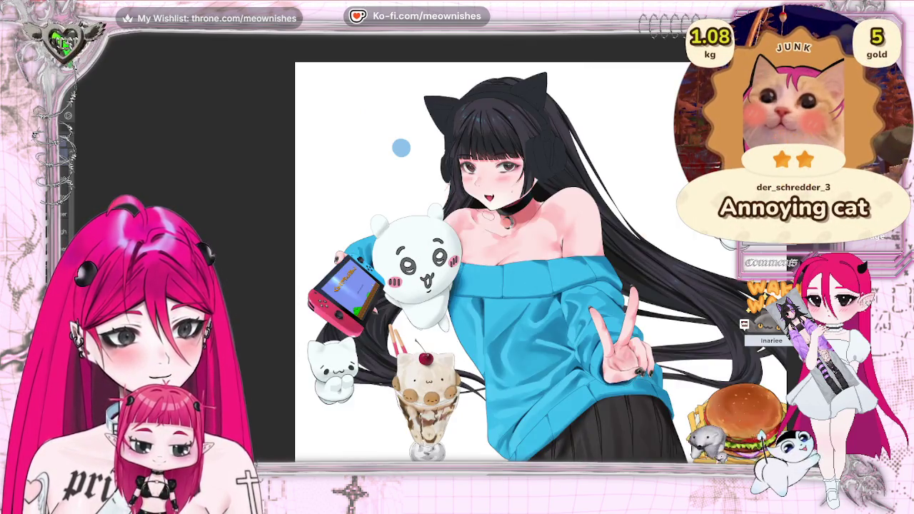
{"action": "key", "text": "m"}
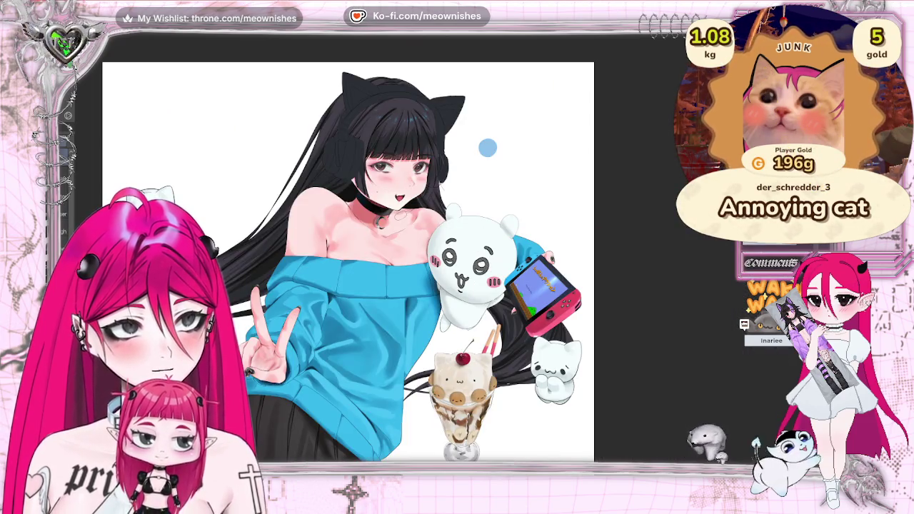
Zoom in and pan to the dark hair tips beside the face
{"action": "scroll", "coordinate": [444, 121], "scroll_direction": "up", "scroll_amount": 3}
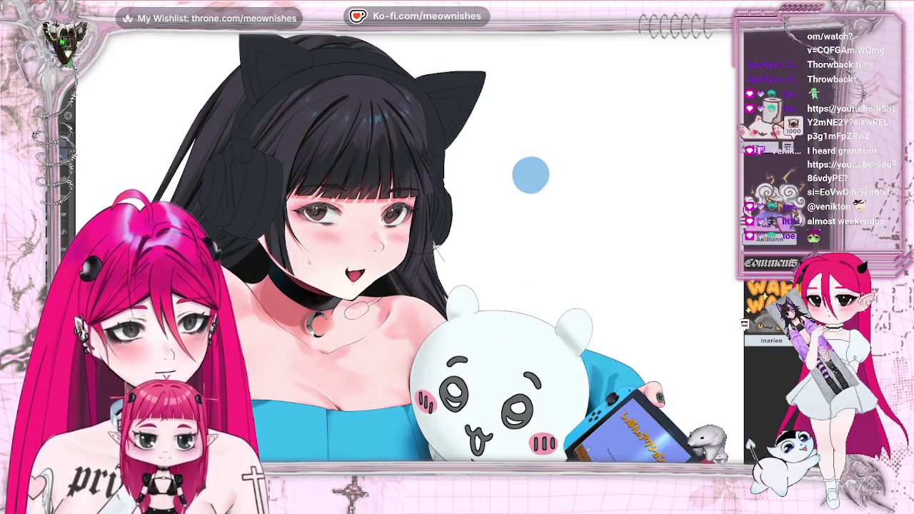
{"action": "scroll", "coordinate": [531, 174], "scroll_direction": "up", "scroll_amount": 1}
{"action": "left_click_drag", "start_coordinate": [559, 149], "coordinate": [559, 236]}
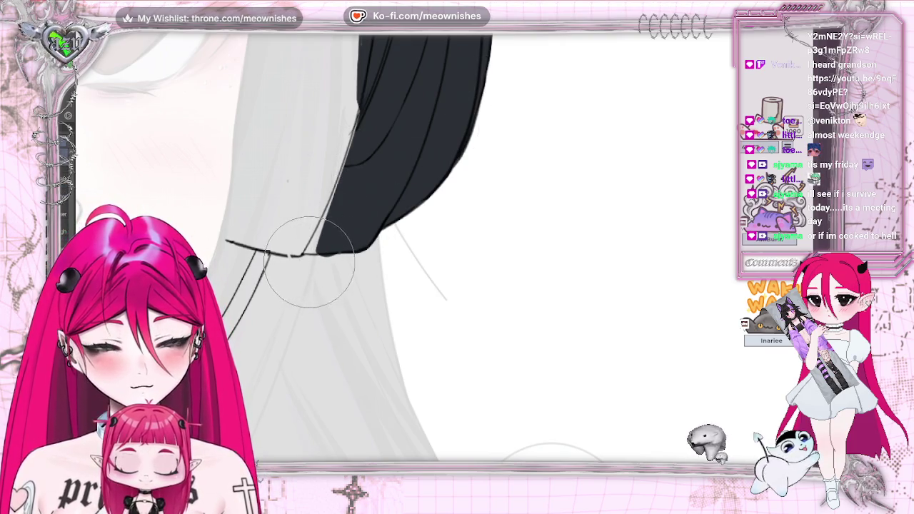
Shrink the brush with [ and zoom and pan onto the oval mic head
{"action": "key", "text": "bracketleft"}
{"action": "key", "text": "bracketleft"}
{"action": "key", "text": "bracketleft"}
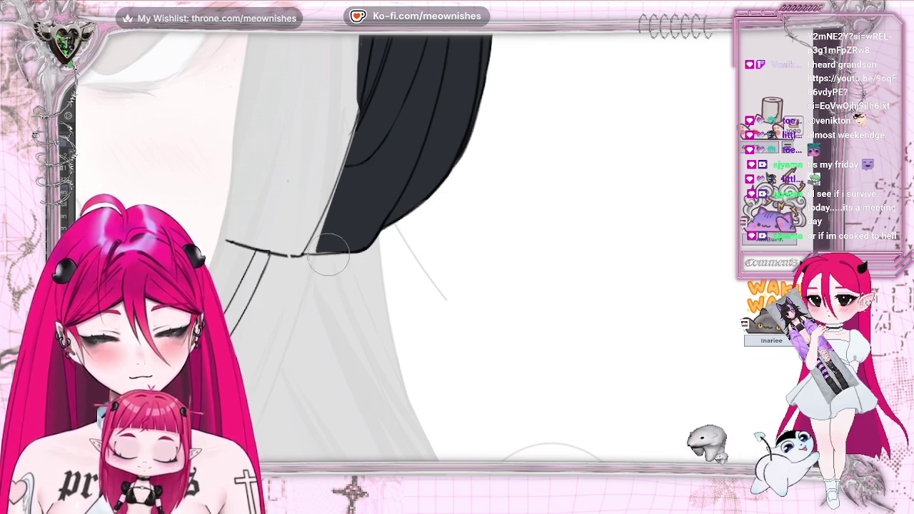
{"action": "scroll", "coordinate": [386, 235], "scroll_direction": "down", "scroll_amount": 1}
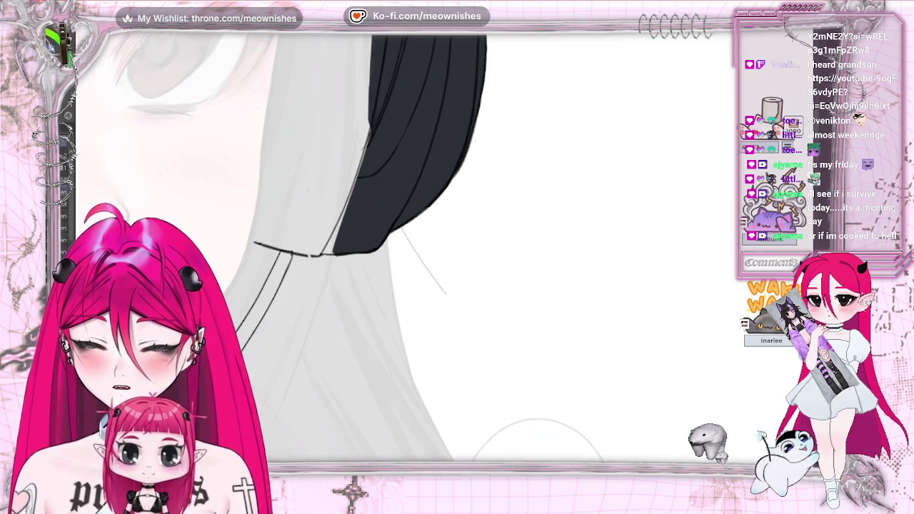
{"action": "scroll", "coordinate": [608, 97], "scroll_direction": "down", "scroll_amount": 3}
{"action": "scroll", "coordinate": [607, 97], "scroll_direction": "down", "scroll_amount": 2}
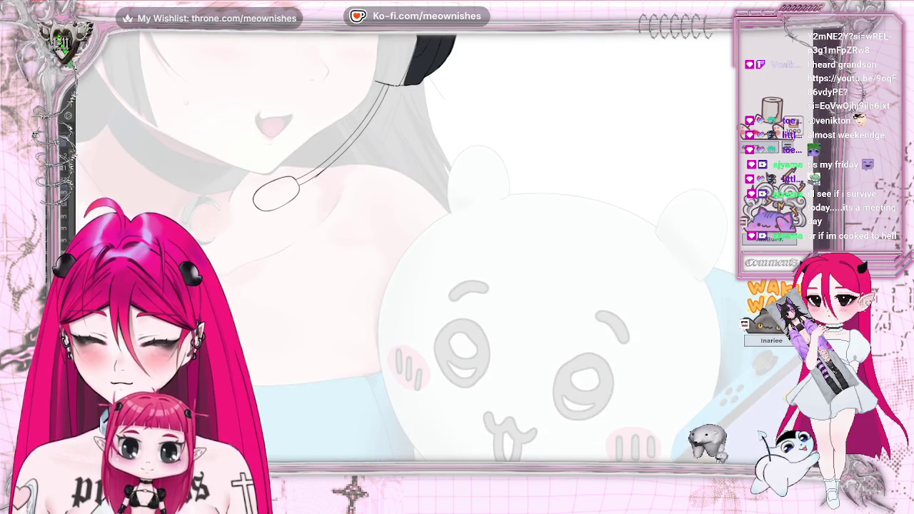
{"action": "scroll", "coordinate": [400, 243], "scroll_direction": "up", "scroll_amount": 1}
{"action": "scroll", "coordinate": [536, 302], "scroll_direction": "up", "scroll_amount": 1}
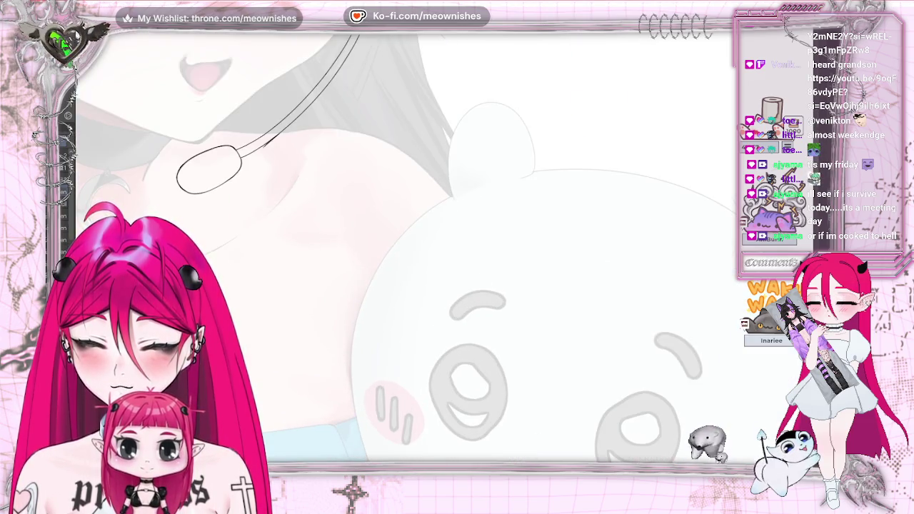
{"action": "scroll", "coordinate": [536, 302], "scroll_direction": "up", "scroll_amount": 1}
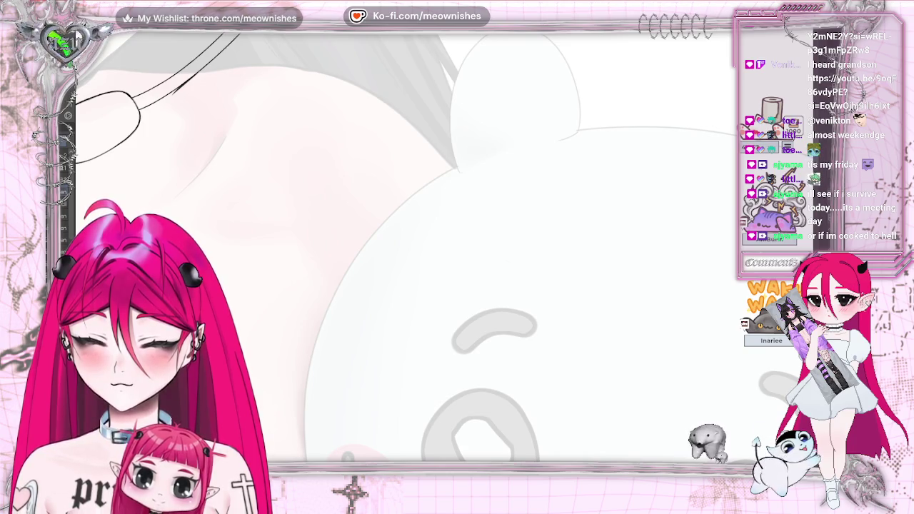
{"action": "scroll", "coordinate": [392, 138], "scroll_direction": "down", "scroll_amount": 2}
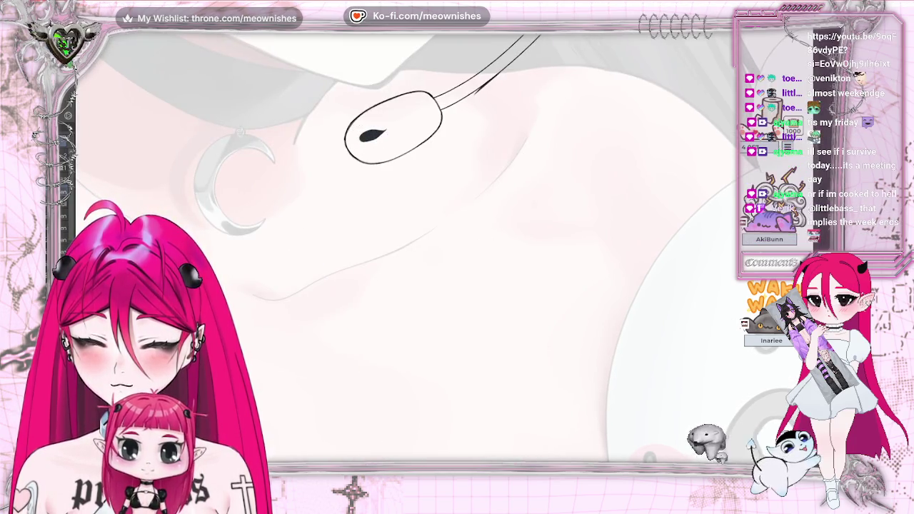
{"action": "scroll", "coordinate": [414, 243], "scroll_direction": "up", "scroll_amount": 5}
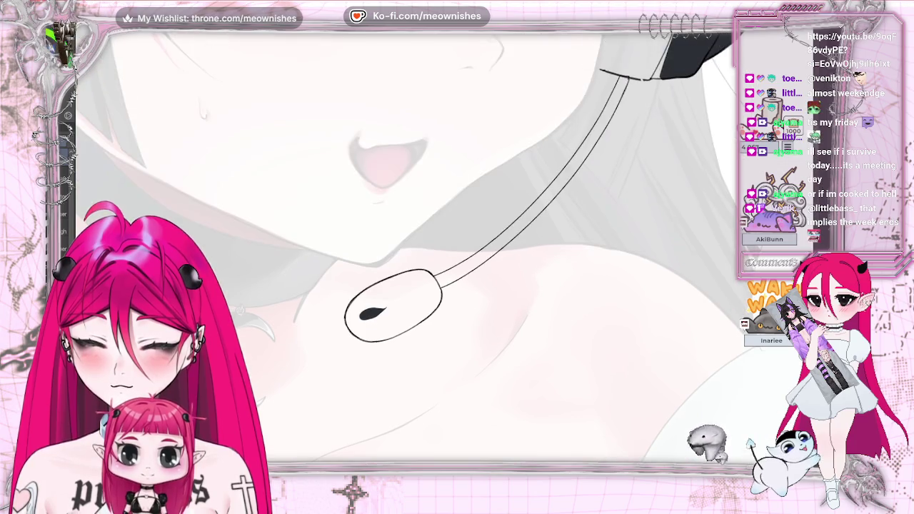
{"action": "scroll", "coordinate": [444, 255], "scroll_direction": "up", "scroll_amount": 2}
Brush black across the mic head oval out to its lower-left and right edges
{"action": "mouse_move", "coordinate": [400, 325]}
{"action": "left_mouse_down"}
{"action": "mouse_move", "coordinate": [300, 336]}
{"action": "mouse_move", "coordinate": [375, 289]}
{"action": "mouse_move", "coordinate": [421, 283]}
{"action": "left_mouse_up"}
{"action": "mouse_move", "coordinate": [357, 300]}
{"action": "left_mouse_down"}
{"action": "mouse_move", "coordinate": [312, 327]}
{"action": "mouse_move", "coordinate": [415, 284]}
{"action": "mouse_move", "coordinate": [348, 319]}
{"action": "mouse_move", "coordinate": [343, 350]}
{"action": "mouse_move", "coordinate": [386, 322]}
{"action": "left_mouse_up"}
{"action": "mouse_move", "coordinate": [300, 336]}
{"action": "left_mouse_down"}
{"action": "mouse_move", "coordinate": [400, 293]}
{"action": "mouse_move", "coordinate": [348, 300]}
{"action": "mouse_move", "coordinate": [410, 286]}
{"action": "mouse_move", "coordinate": [429, 292]}
{"action": "left_mouse_up"}
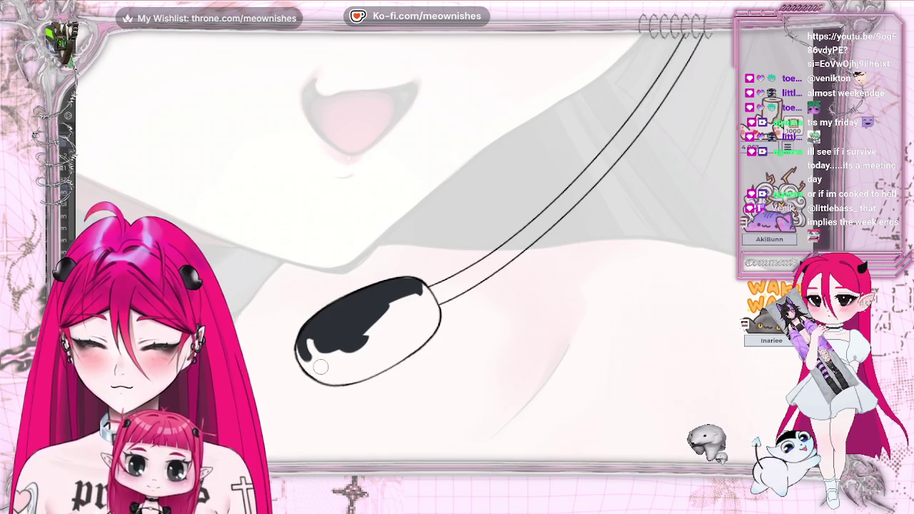
{"action": "mouse_move", "coordinate": [319, 365]}
{"action": "left_mouse_down"}
{"action": "mouse_move", "coordinate": [300, 355]}
{"action": "mouse_move", "coordinate": [339, 382]}
{"action": "mouse_move", "coordinate": [329, 379]}
{"action": "left_mouse_up"}
{"action": "mouse_move", "coordinate": [403, 357]}
{"action": "left_mouse_down"}
{"action": "mouse_move", "coordinate": [428, 348]}
{"action": "mouse_move", "coordinate": [437, 305]}
{"action": "mouse_move", "coordinate": [408, 282]}
{"action": "left_mouse_up"}
{"action": "mouse_move", "coordinate": [357, 334]}
{"action": "left_mouse_down"}
{"action": "mouse_move", "coordinate": [418, 300]}
{"action": "mouse_move", "coordinate": [306, 348]}
{"action": "left_mouse_up"}
Paint over the mic head's remaining white highlights so the oval is solid black
{"action": "left_click_drag", "start_coordinate": [386, 360], "coordinate": [432, 312]}
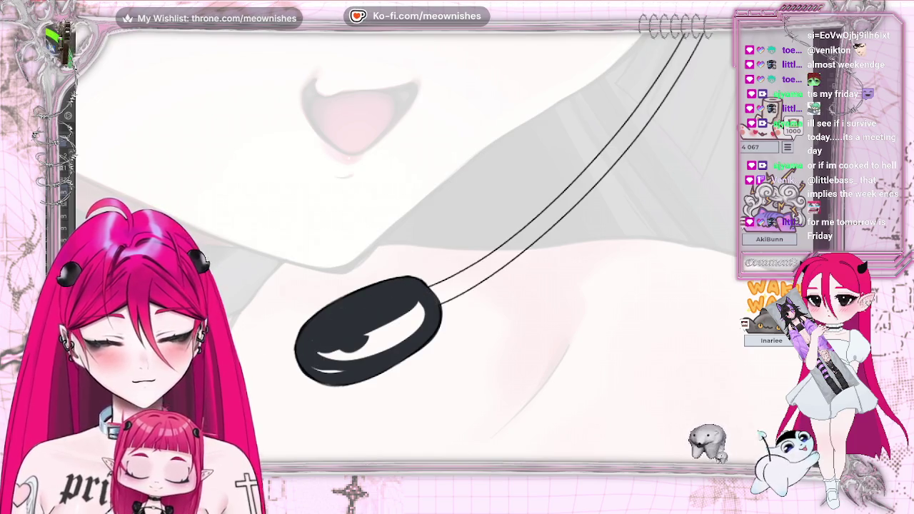
{"action": "mouse_move", "coordinate": [327, 343]}
{"action": "left_mouse_down"}
{"action": "mouse_move", "coordinate": [350, 364]}
{"action": "mouse_move", "coordinate": [418, 308]}
{"action": "mouse_move", "coordinate": [335, 351]}
{"action": "left_mouse_up"}
{"action": "mouse_move", "coordinate": [381, 319]}
{"action": "left_mouse_down"}
{"action": "mouse_move", "coordinate": [422, 308]}
{"action": "mouse_move", "coordinate": [368, 359]}
{"action": "left_mouse_up"}
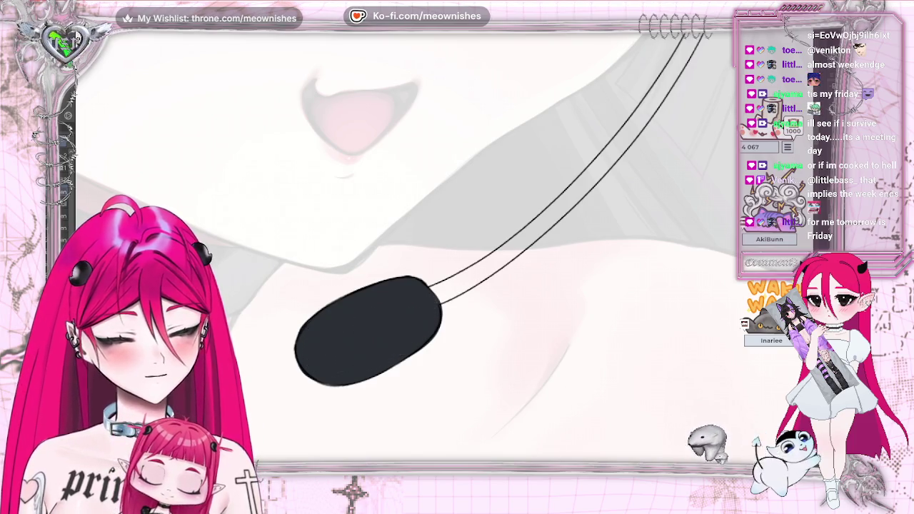
{"action": "scroll", "coordinate": [361, 341], "scroll_direction": "right", "scroll_amount": 5}
Paint black between the boom's two outlines along its lower half
{"action": "left_click_drag", "start_coordinate": [227, 296], "coordinate": [301, 256]}
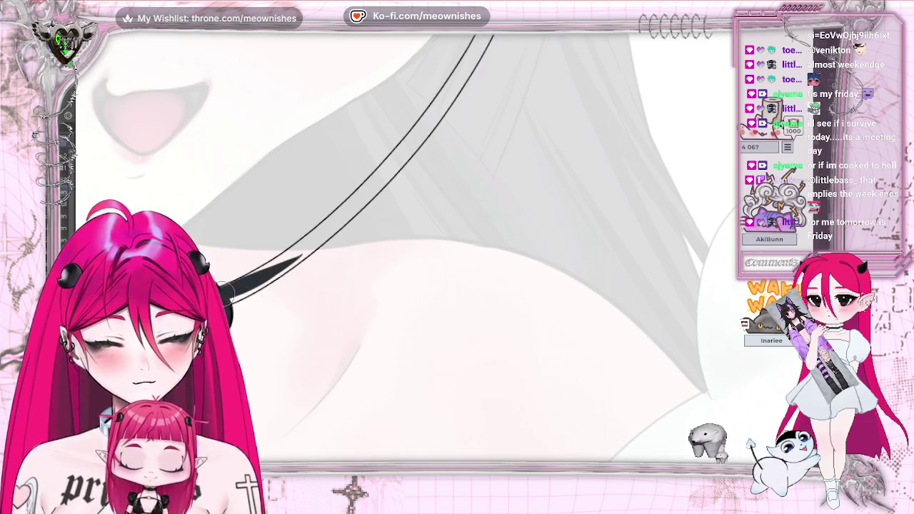
{"action": "left_click_drag", "start_coordinate": [250, 285], "coordinate": [296, 256]}
{"action": "left_click_drag", "start_coordinate": [247, 290], "coordinate": [321, 232]}
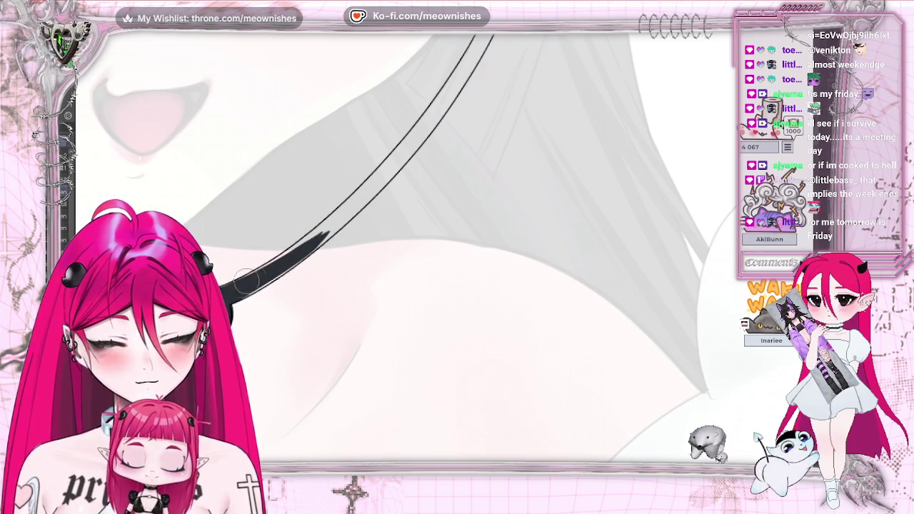
{"action": "left_click_drag", "start_coordinate": [232, 295], "coordinate": [335, 215]}
{"action": "left_click_drag", "start_coordinate": [262, 282], "coordinate": [289, 265]}
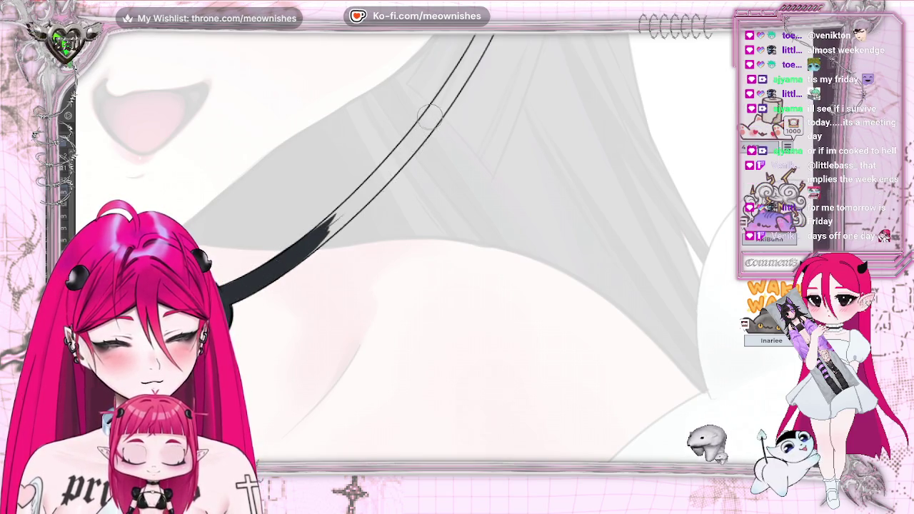
Fill the boom's upper end into one continuous black stroke, then zoom out with Ctrl+0
{"action": "left_click_drag", "start_coordinate": [429, 115], "coordinate": [383, 179]}
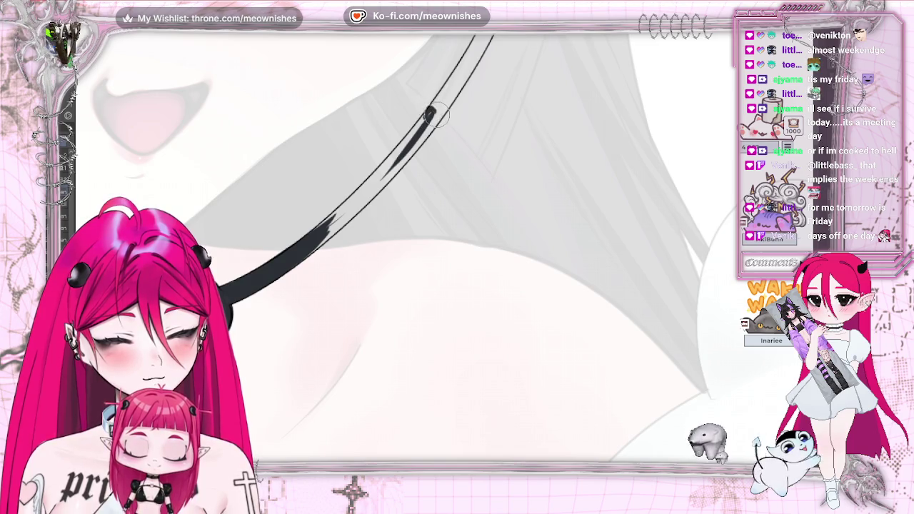
{"action": "mouse_move", "coordinate": [410, 146]}
{"action": "left_mouse_down"}
{"action": "mouse_move", "coordinate": [314, 240]}
{"action": "mouse_move", "coordinate": [427, 114]}
{"action": "left_mouse_up"}
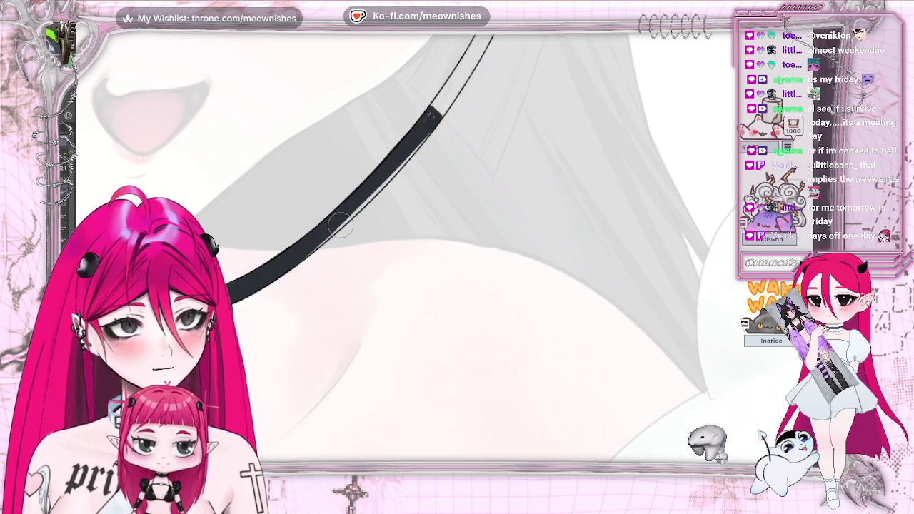
{"action": "left_click_drag", "start_coordinate": [429, 127], "coordinate": [299, 260]}
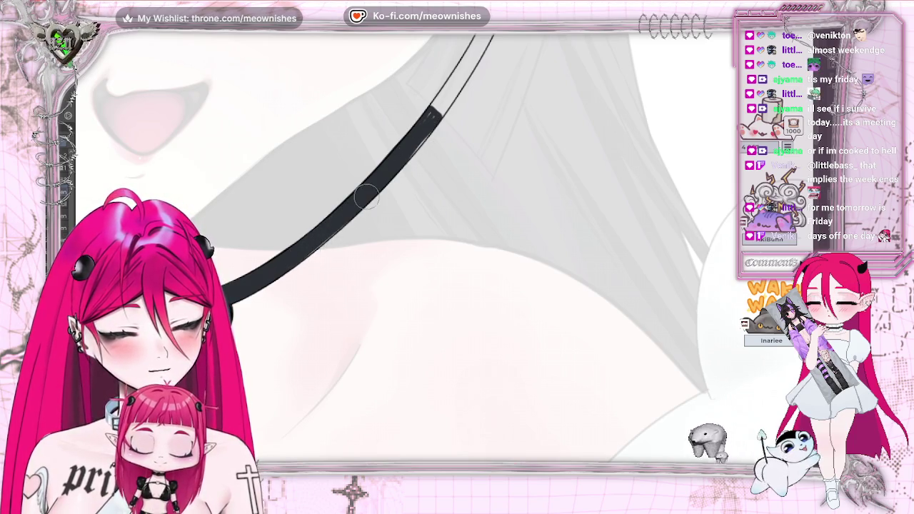
{"action": "left_click_drag", "start_coordinate": [308, 254], "coordinate": [441, 112]}
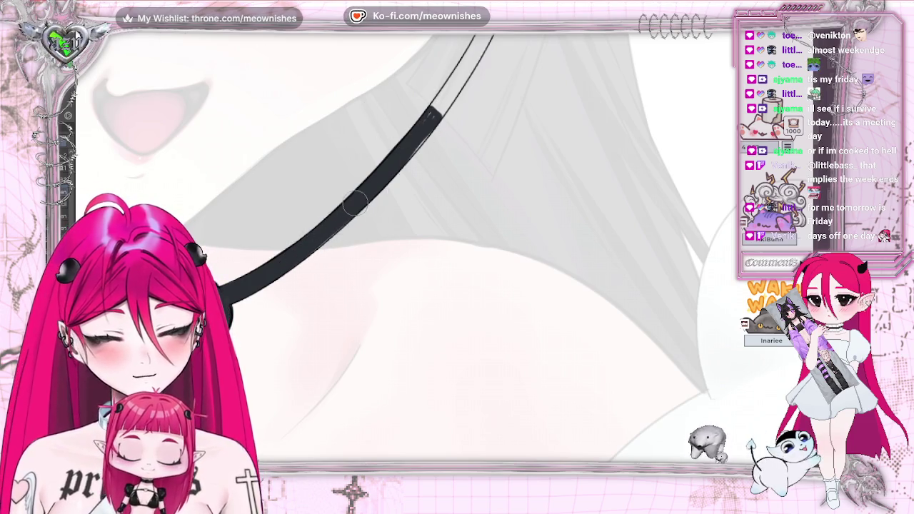
{"action": "mouse_move", "coordinate": [364, 207]}
{"action": "left_mouse_down"}
{"action": "mouse_move", "coordinate": [404, 110]}
{"action": "mouse_move", "coordinate": [403, 153]}
{"action": "left_mouse_up"}
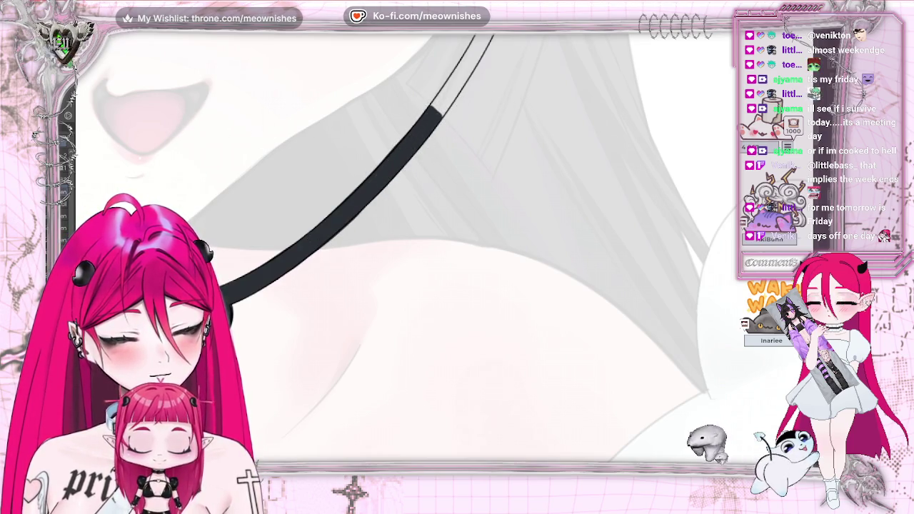
{"action": "key", "text": "ctrl+0"}
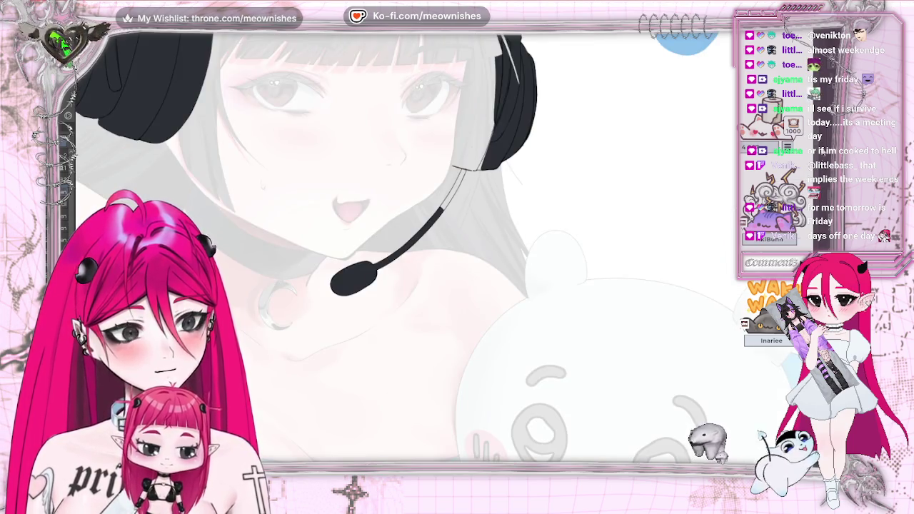
{"action": "scroll", "coordinate": [322, 250], "scroll_direction": "up", "scroll_amount": 3}
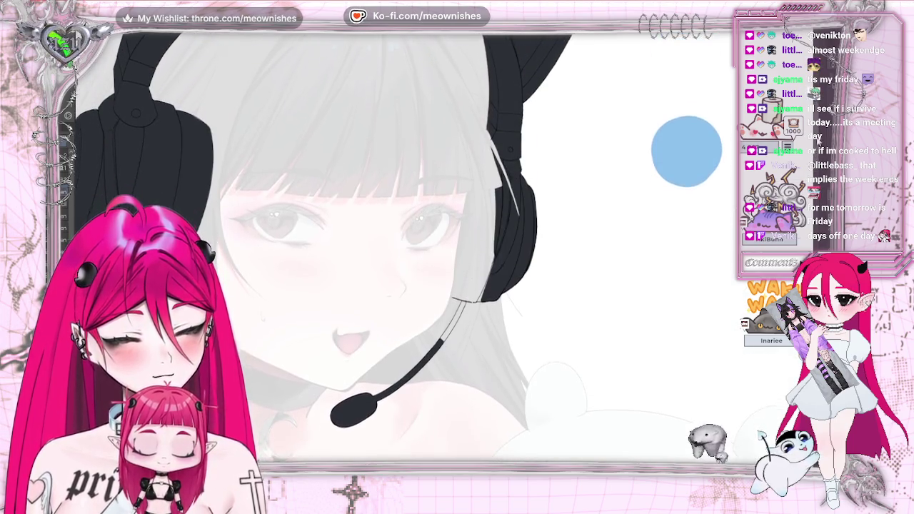
{"action": "scroll", "coordinate": [393, 250], "scroll_direction": "down", "scroll_amount": 1}
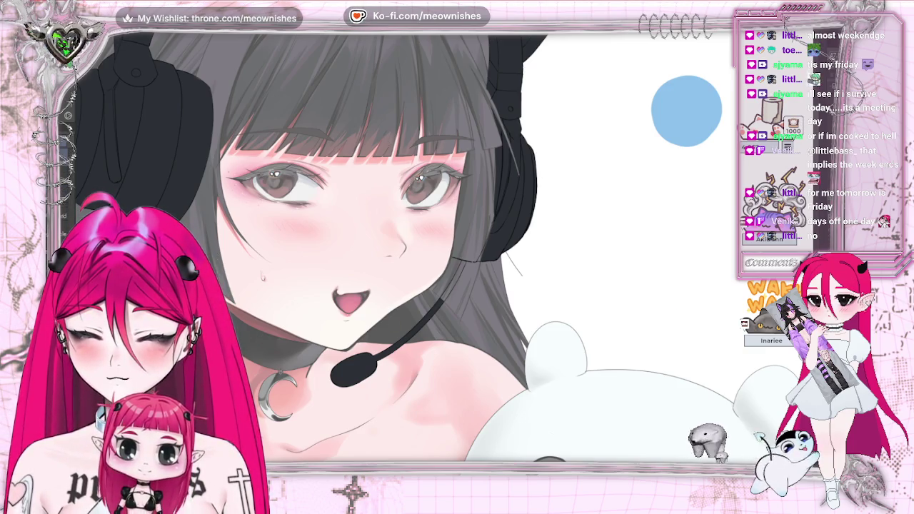
{"action": "key", "text": "ctrl+z"}
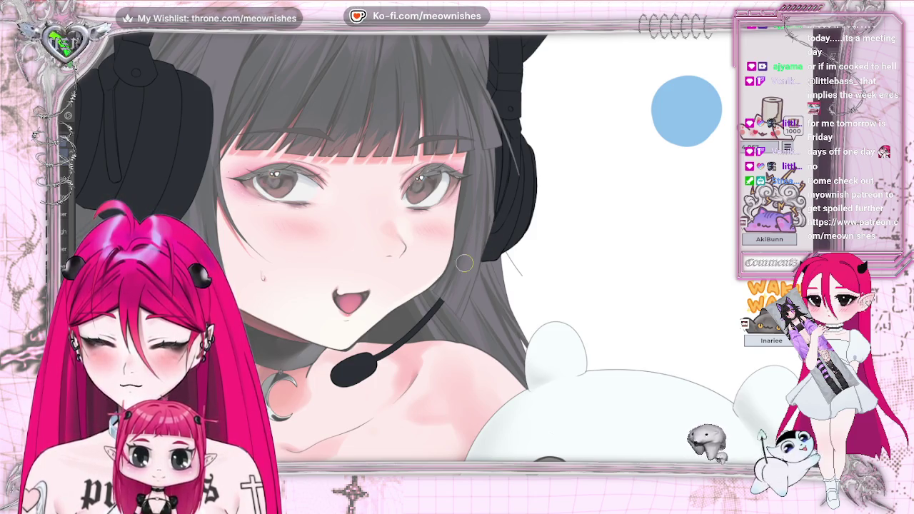
{"action": "scroll", "coordinate": [447, 213], "scroll_direction": "up", "scroll_amount": 1}
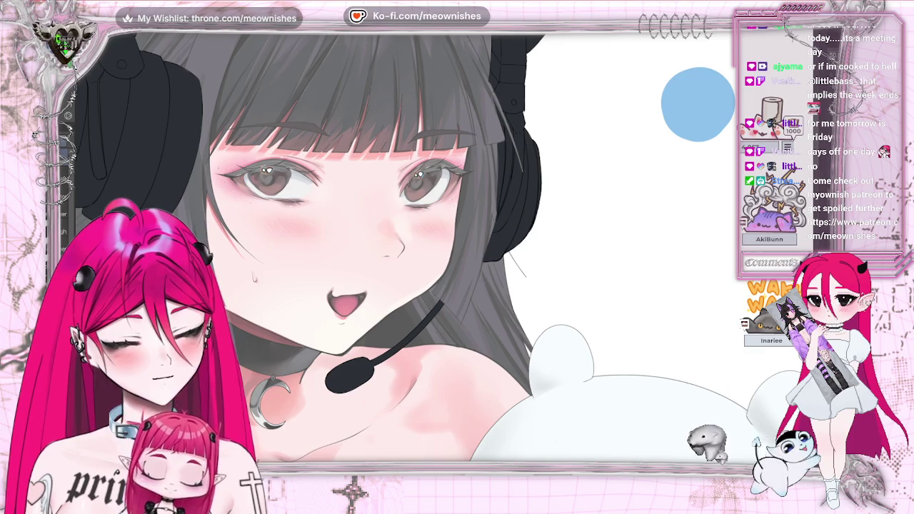
{"action": "key", "text": "ctrl+z"}
{"action": "key", "text": "ctrl+y"}
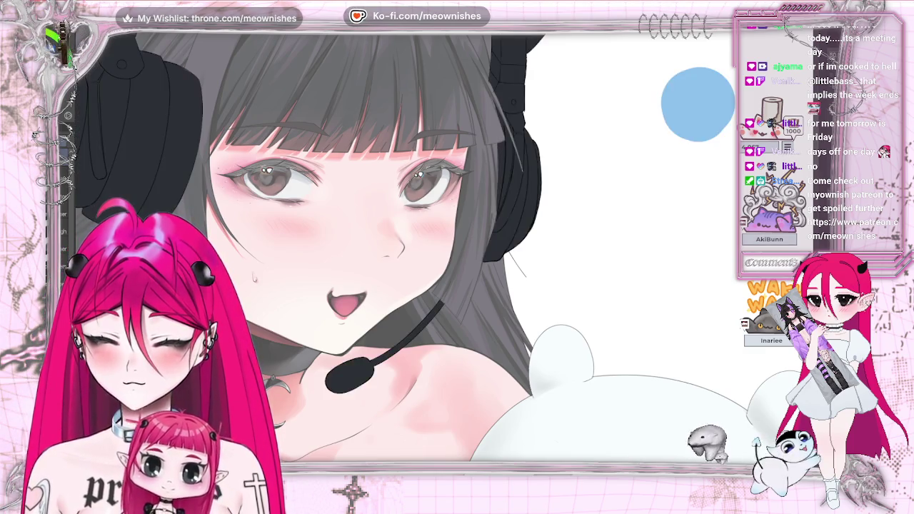
{"action": "scroll", "coordinate": [447, 212], "scroll_direction": "up", "scroll_amount": 2}
{"action": "left_click_drag", "start_coordinate": [286, 214], "coordinate": [500, 214]}
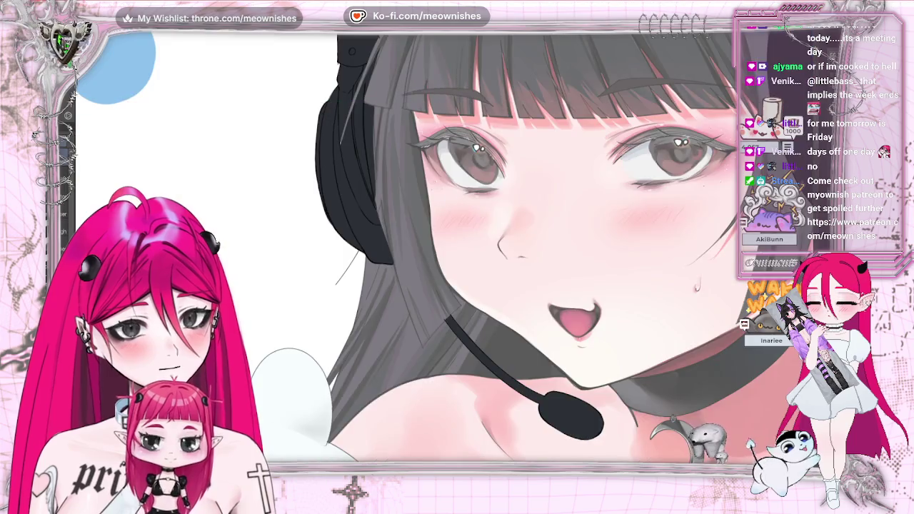
{"action": "key", "text": "ctrl+z"}
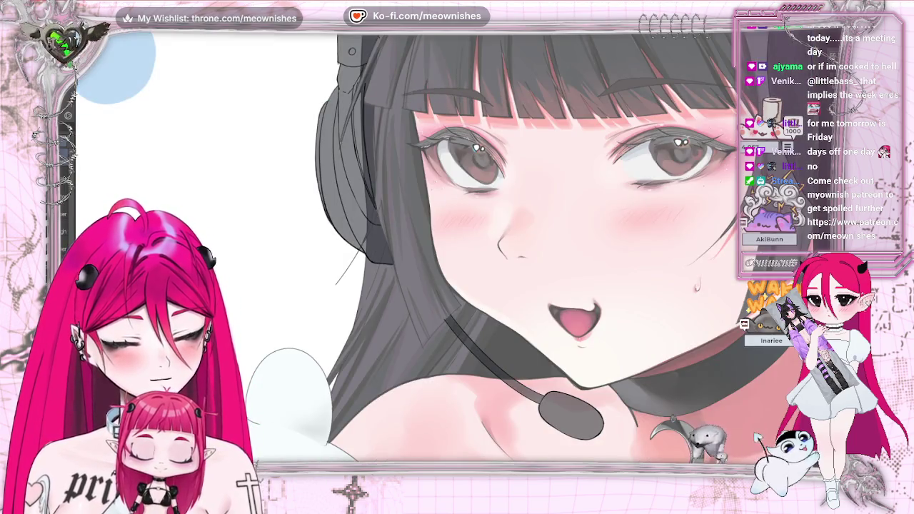
{"action": "scroll", "coordinate": [445, 233], "scroll_direction": "up", "scroll_amount": 2}
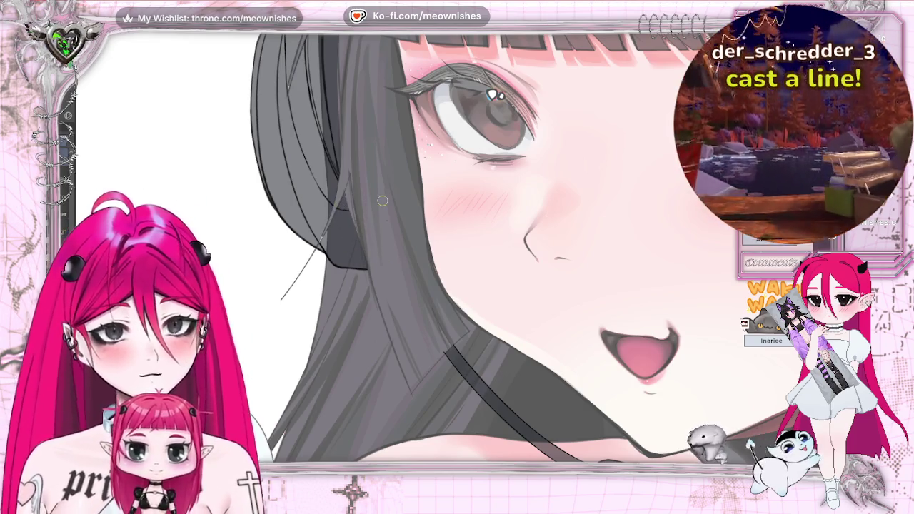
Zoom out to the full canvas and mirror it horizontally
{"action": "scroll", "coordinate": [442, 246], "scroll_direction": "down", "scroll_amount": 2}
{"action": "scroll", "coordinate": [442, 247], "scroll_direction": "down", "scroll_amount": 2}
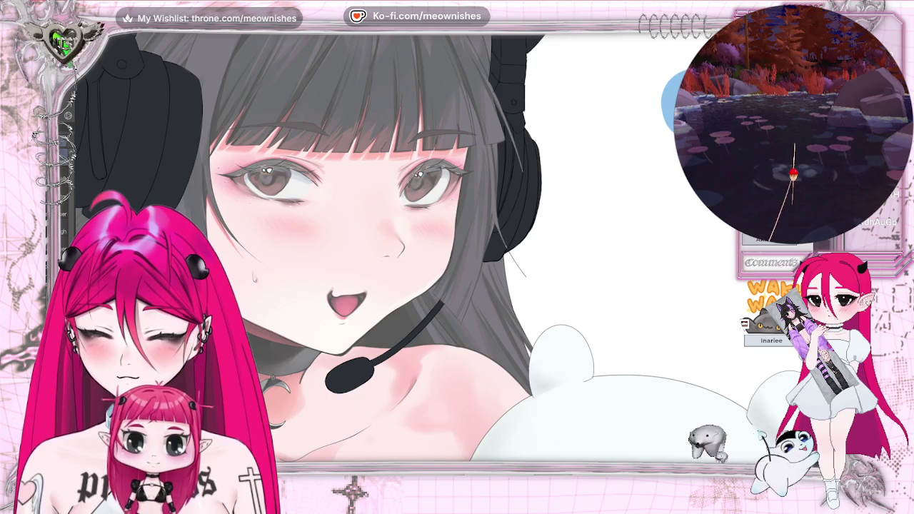
{"action": "scroll", "coordinate": [614, 150], "scroll_direction": "down", "scroll_amount": 3}
{"action": "scroll", "coordinate": [571, 175], "scroll_direction": "down", "scroll_amount": 3}
{"action": "scroll", "coordinate": [508, 216], "scroll_direction": "up", "scroll_amount": 2}
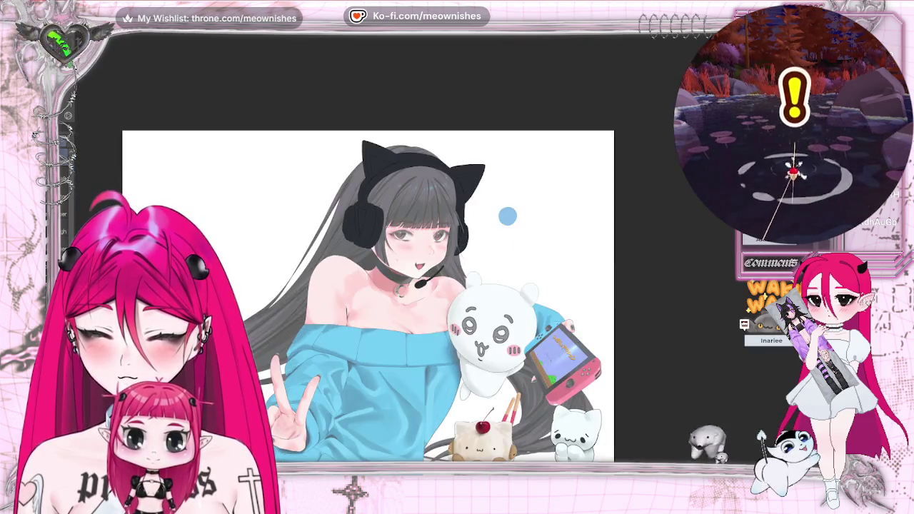
{"action": "scroll", "coordinate": [507, 216], "scroll_direction": "up", "scroll_amount": 3}
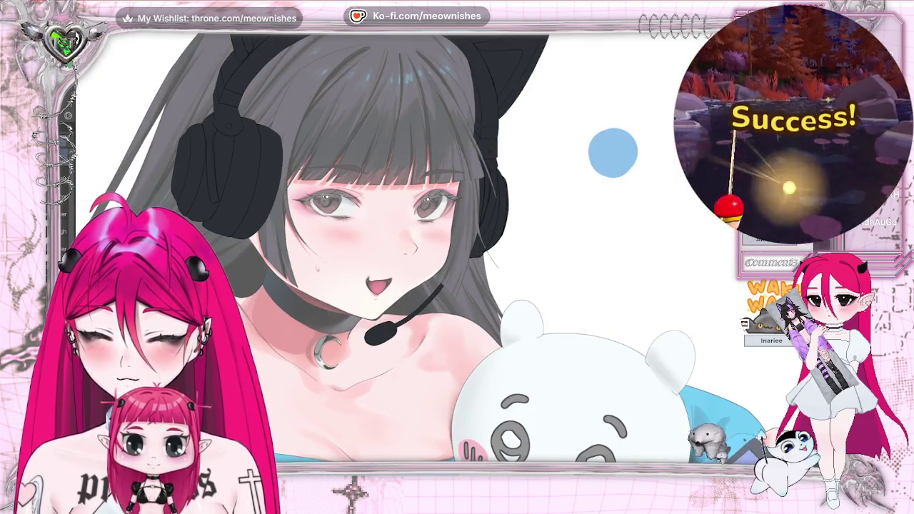
{"action": "key", "text": "m"}
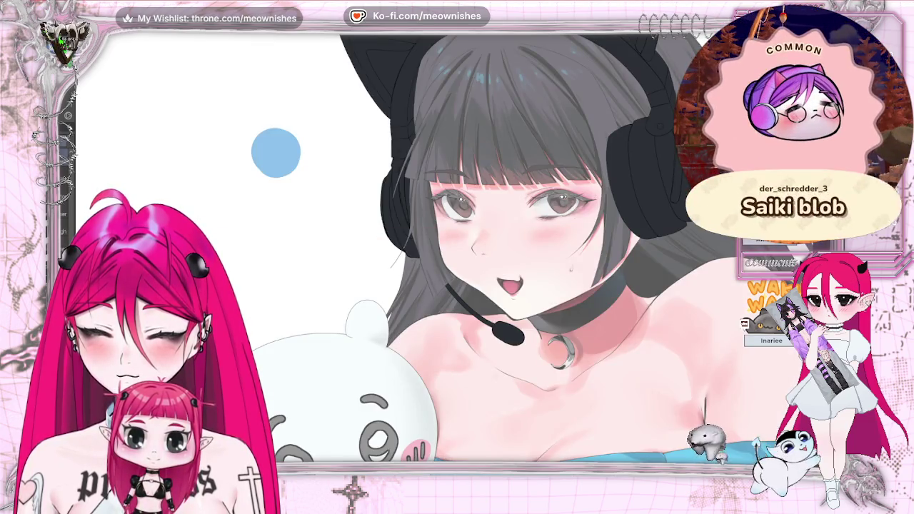
Flip the view back to normal and zoom partway back in
{"action": "scroll", "coordinate": [276, 152], "scroll_direction": "down", "scroll_amount": 4}
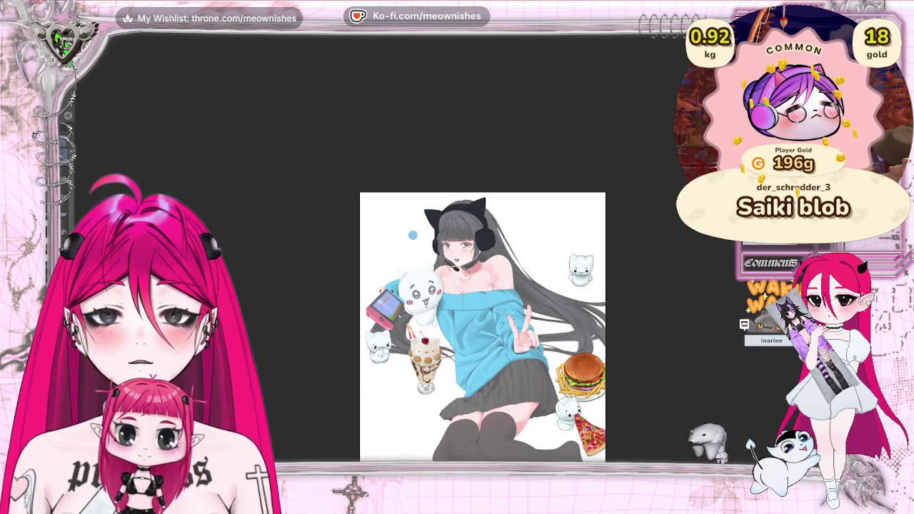
{"action": "scroll", "coordinate": [445, 255], "scroll_direction": "up", "scroll_amount": 2}
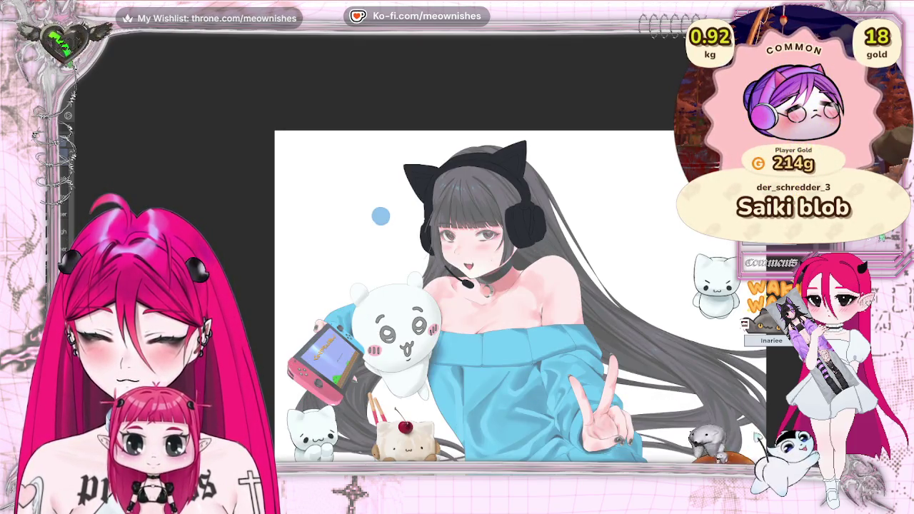
{"action": "key", "text": "m"}
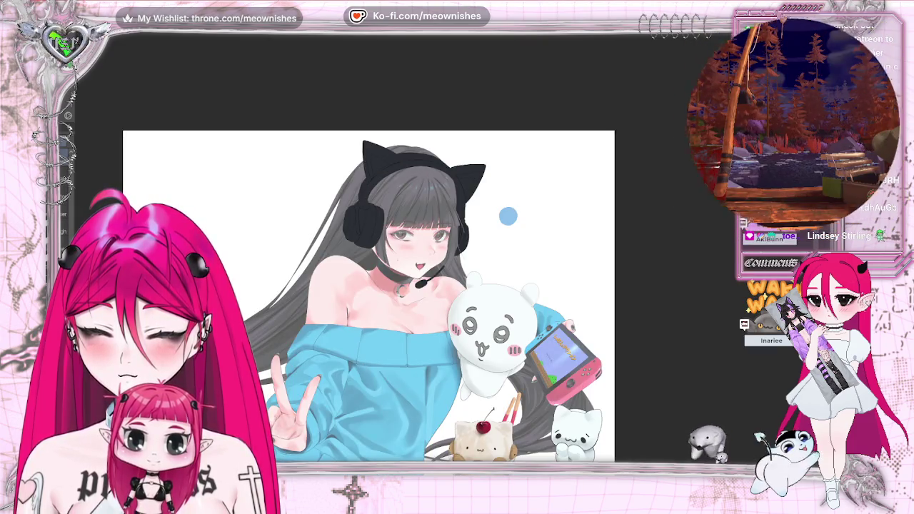
{"action": "scroll", "coordinate": [369, 296], "scroll_direction": "down", "scroll_amount": 3}
{"action": "scroll", "coordinate": [406, 328], "scroll_direction": "up", "scroll_amount": 1}
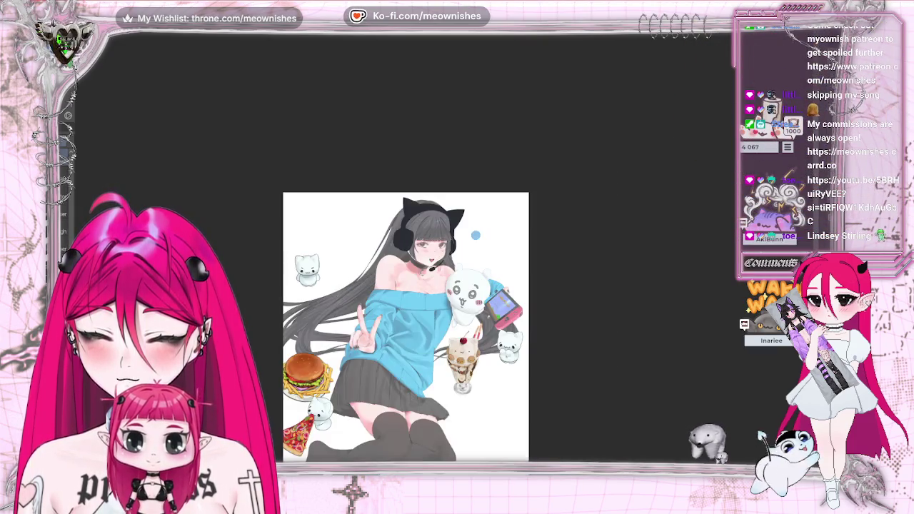
{"action": "scroll", "coordinate": [445, 255], "scroll_direction": "up", "scroll_amount": 2}
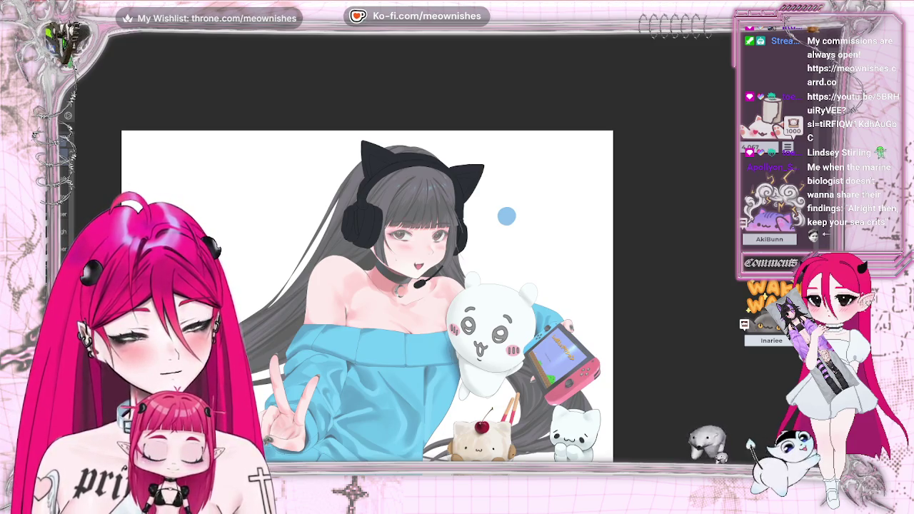
Enlarge the brush with Ctrl+Alt-drag, then flip the view horizontally and back
{"action": "left_click_drag", "start_coordinate": [507, 215], "coordinate": [506, 215]}
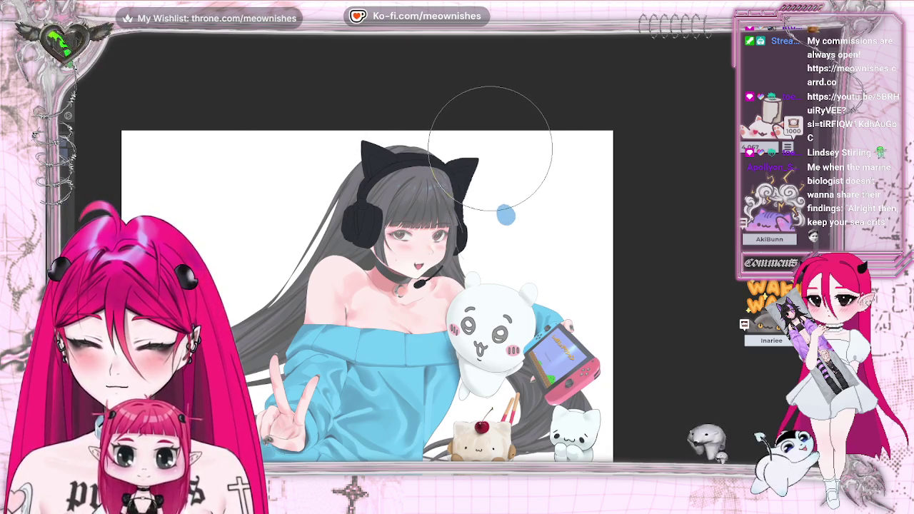
{"action": "left_click_drag", "start_coordinate": [506, 215], "coordinate": [507, 215]}
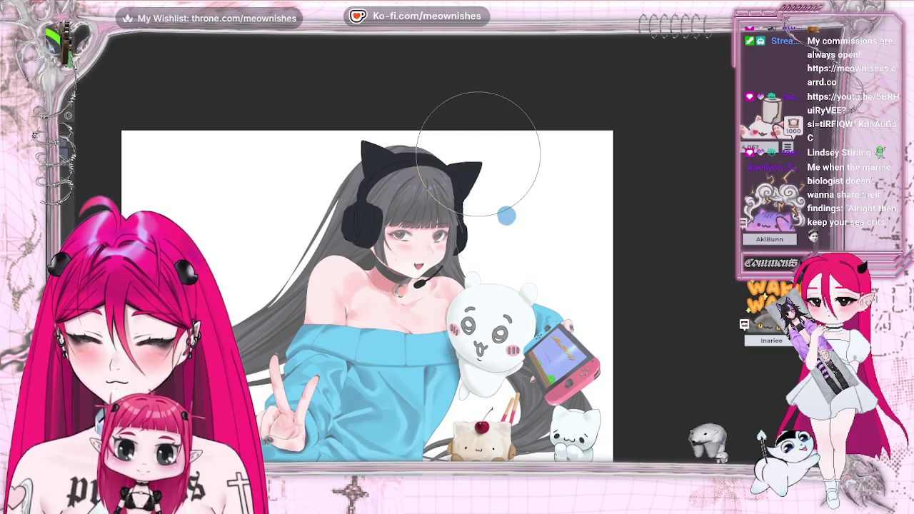
{"action": "key", "text": "h"}
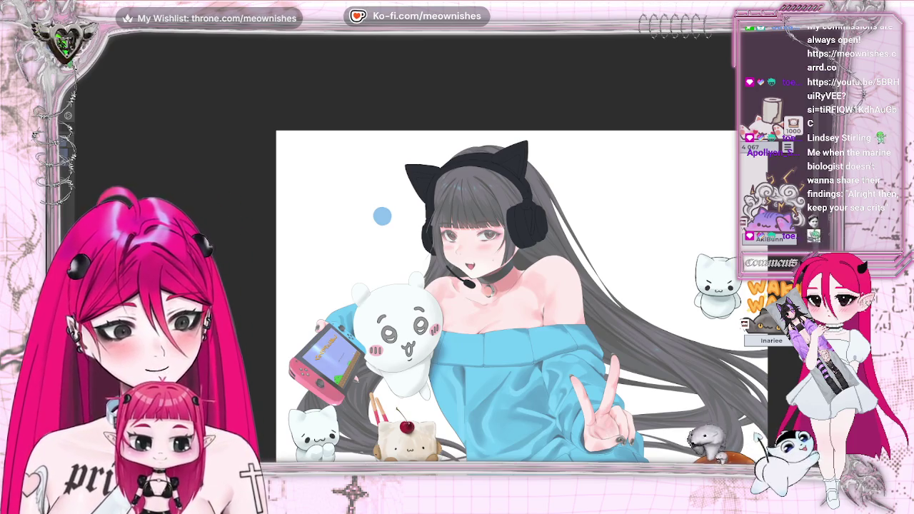
{"action": "key", "text": "m"}
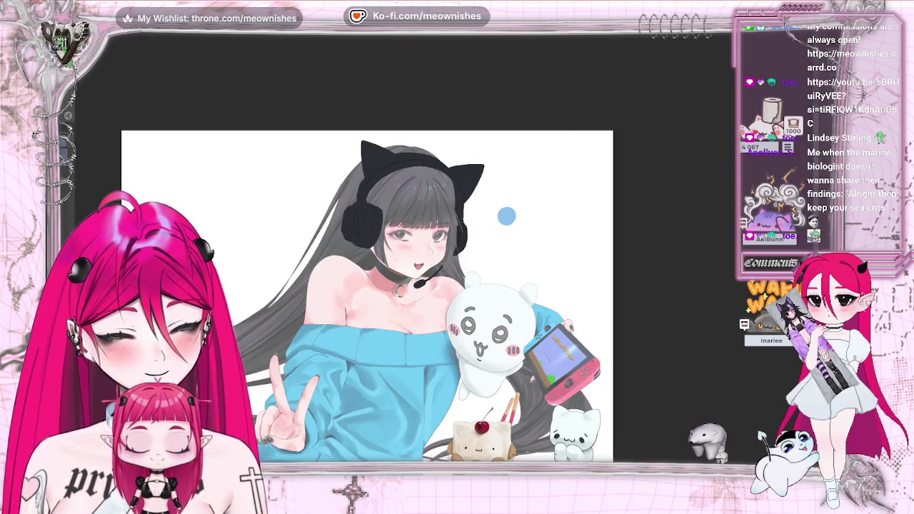
{"action": "scroll", "coordinate": [507, 216], "scroll_direction": "up", "scroll_amount": 3}
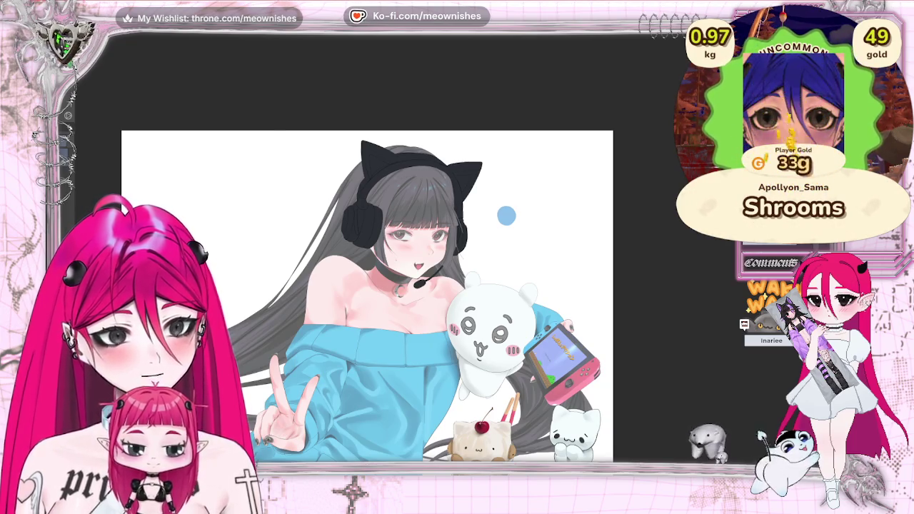
Flip the view horizontally and back, then fit the whole page with Ctrl+0
{"action": "key", "text": "h"}
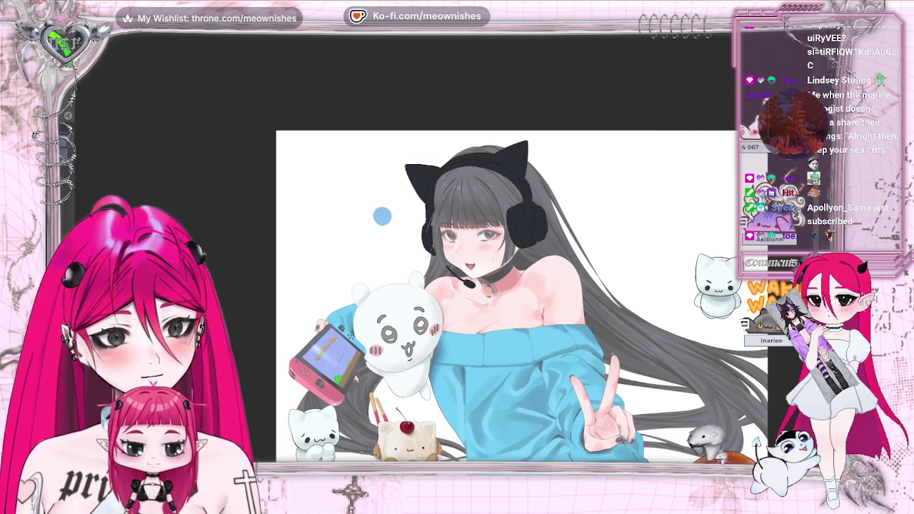
{"action": "key", "text": "h"}
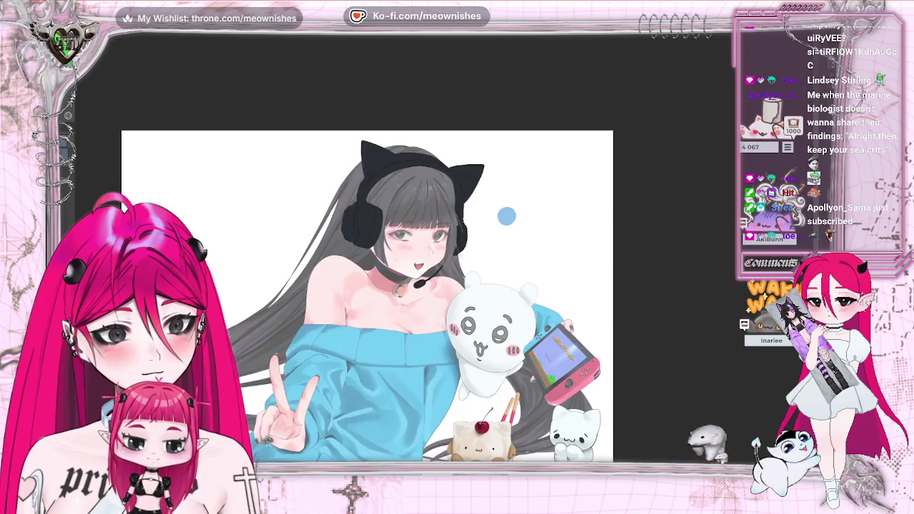
{"action": "key", "text": "ctrl+0"}
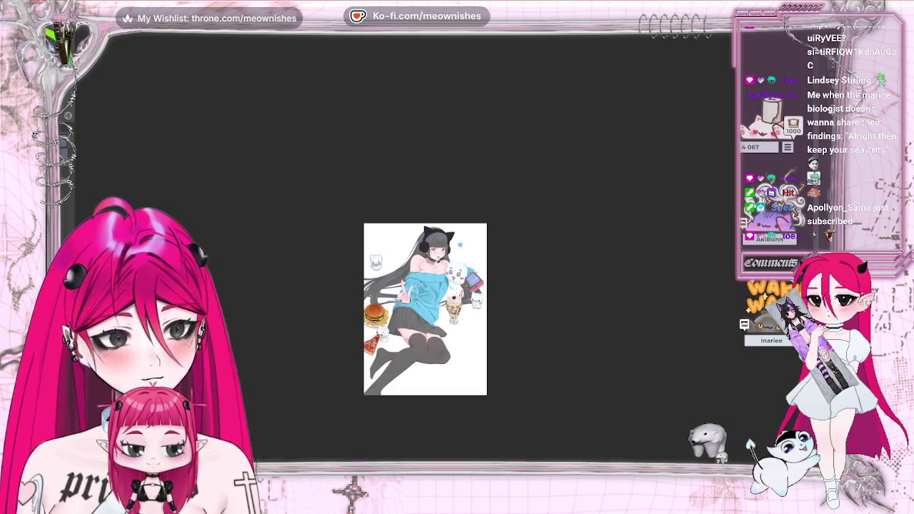
Flip the canvas view horizontally twice to compare, then zoom in on the face and headphones
{"action": "scroll", "coordinate": [445, 255], "scroll_direction": "up", "scroll_amount": 3}
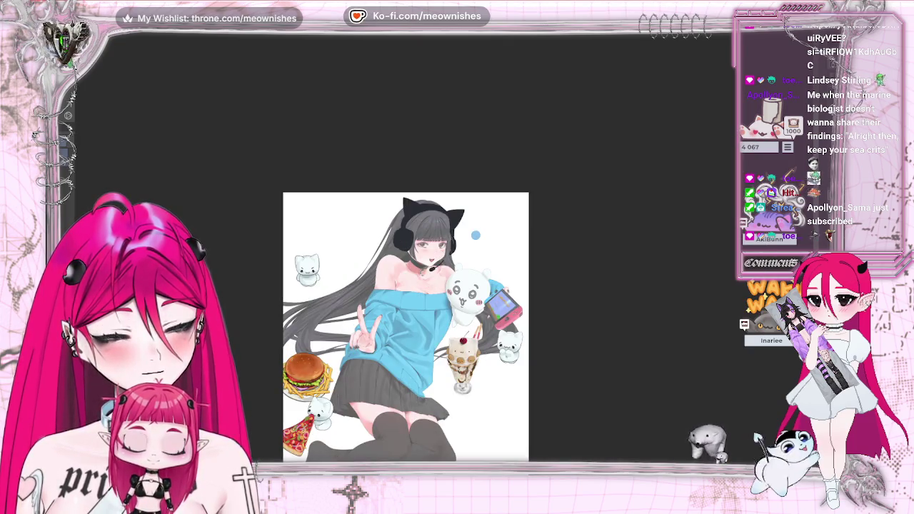
{"action": "key", "text": "h"}
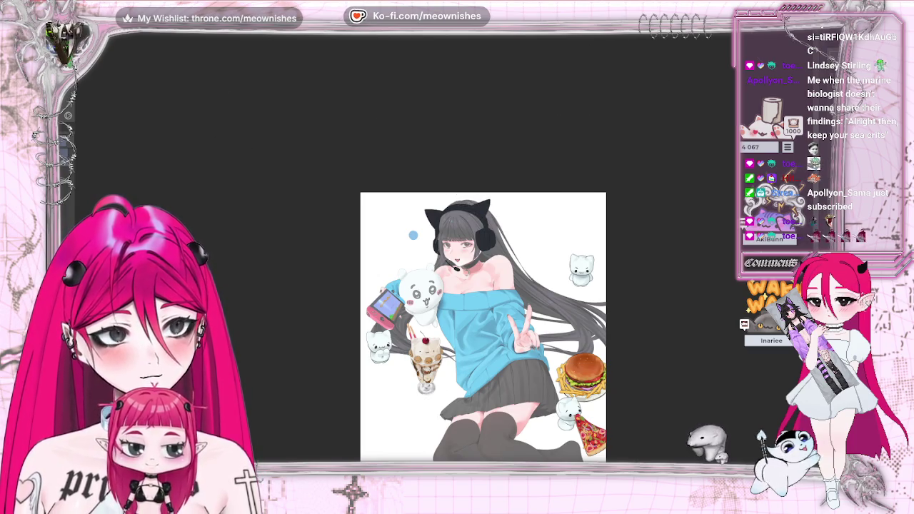
{"action": "key", "text": "h"}
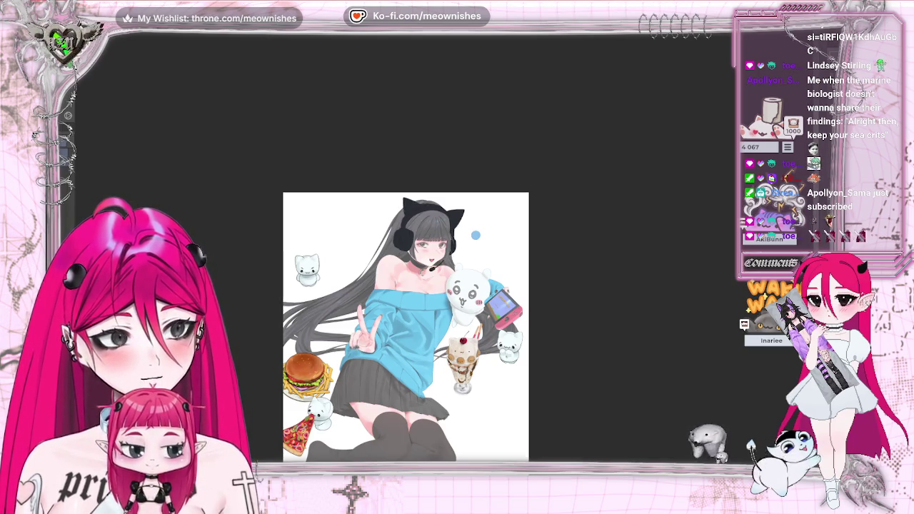
{"action": "key", "text": "h"}
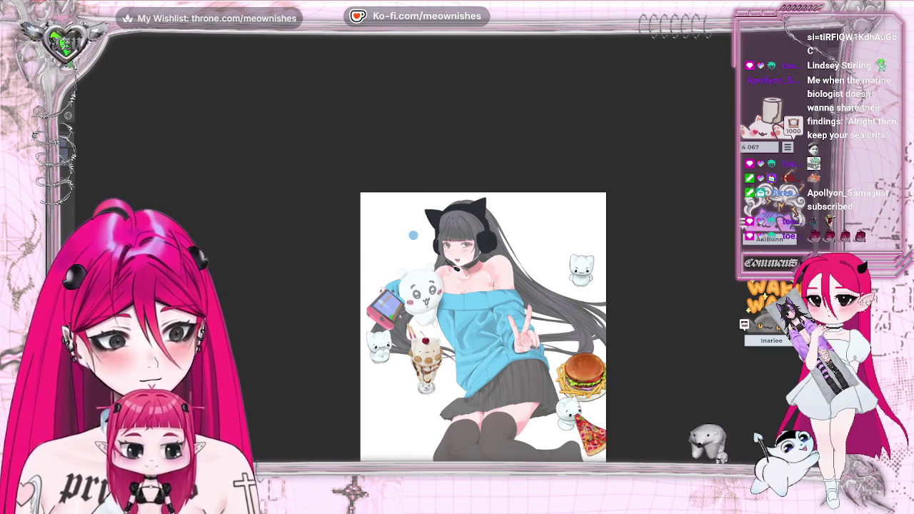
{"action": "key", "text": "h"}
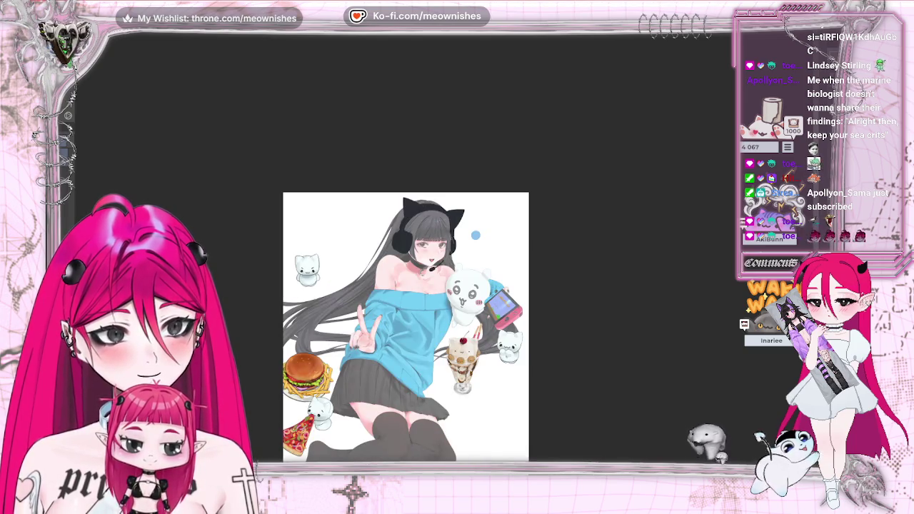
{"action": "key", "text": "ctrl+1"}
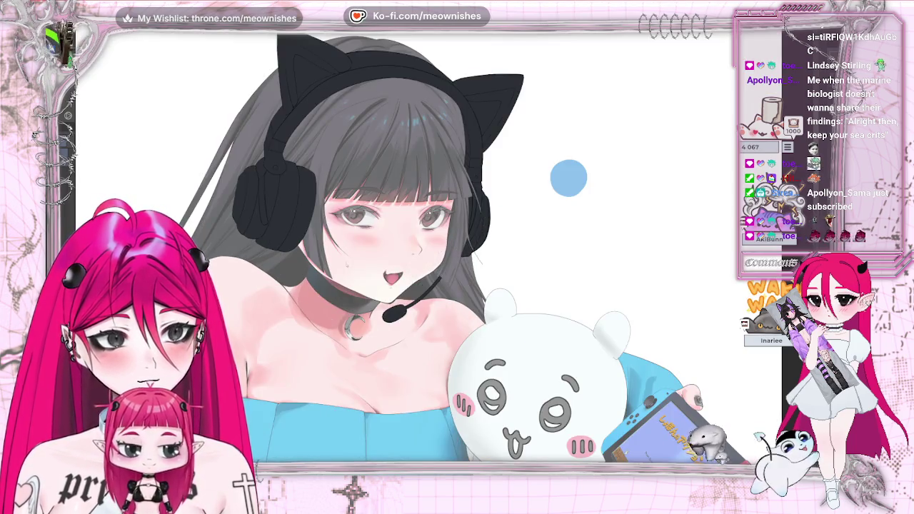
Fill both cat ears, the earcups, the headband and the mic boom with light blue
{"action": "key", "text": "ctrl+0"}
{"action": "key", "text": "ctrl+1"}
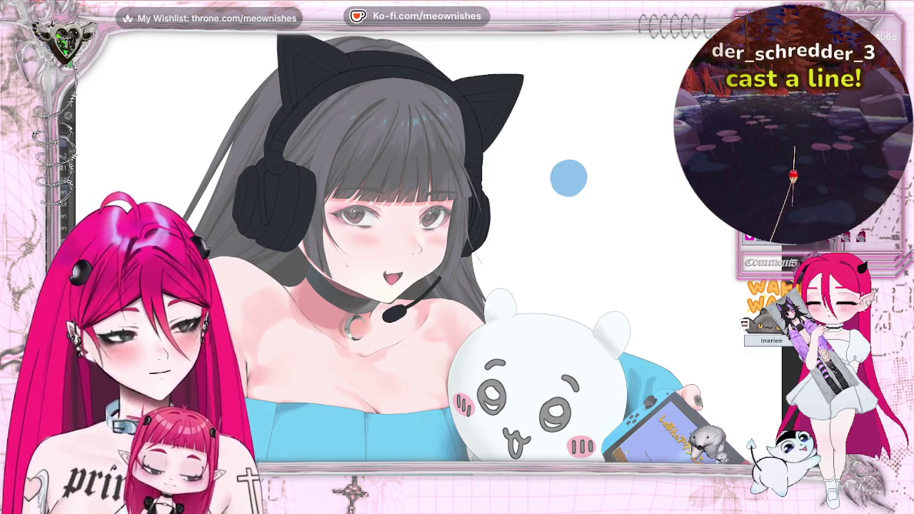
{"action": "left_click", "coordinate": [321, 68]}
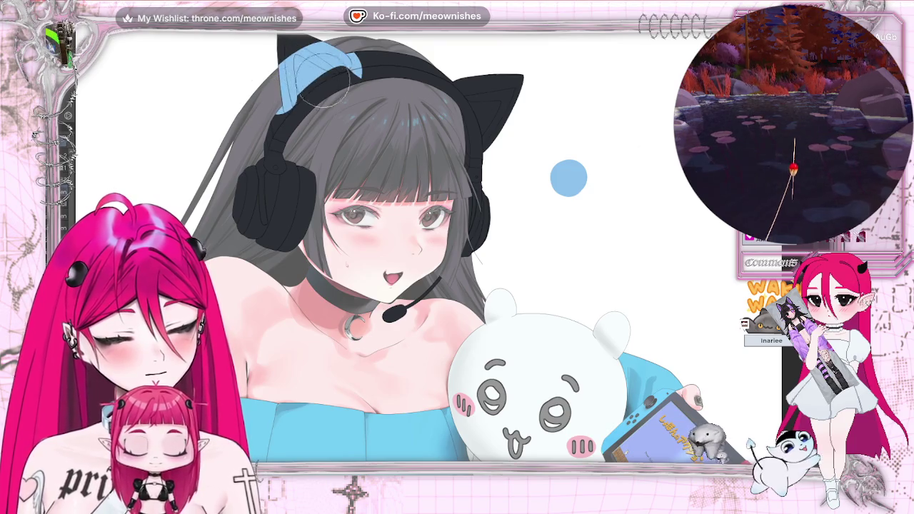
{"action": "left_click", "coordinate": [275, 203]}
{"action": "left_click", "coordinate": [492, 108]}
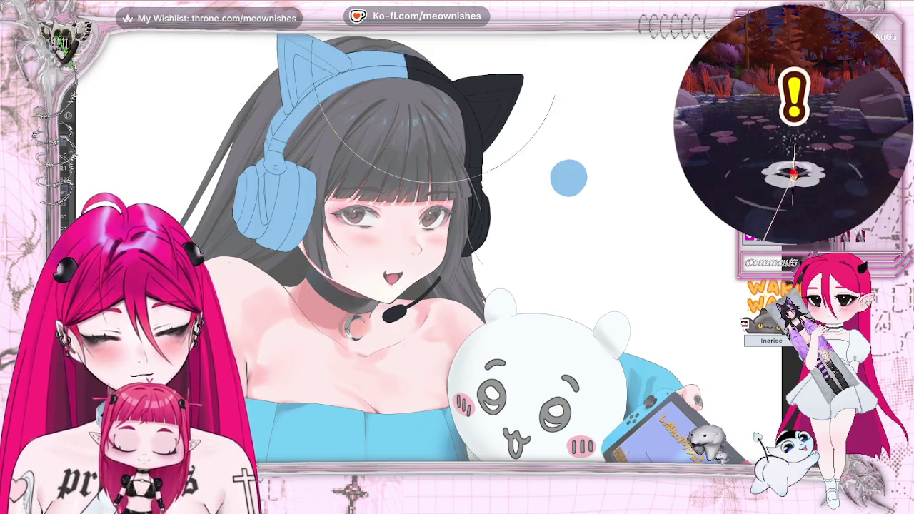
{"action": "left_click", "coordinate": [475, 232]}
{"action": "left_click", "coordinate": [407, 307]}
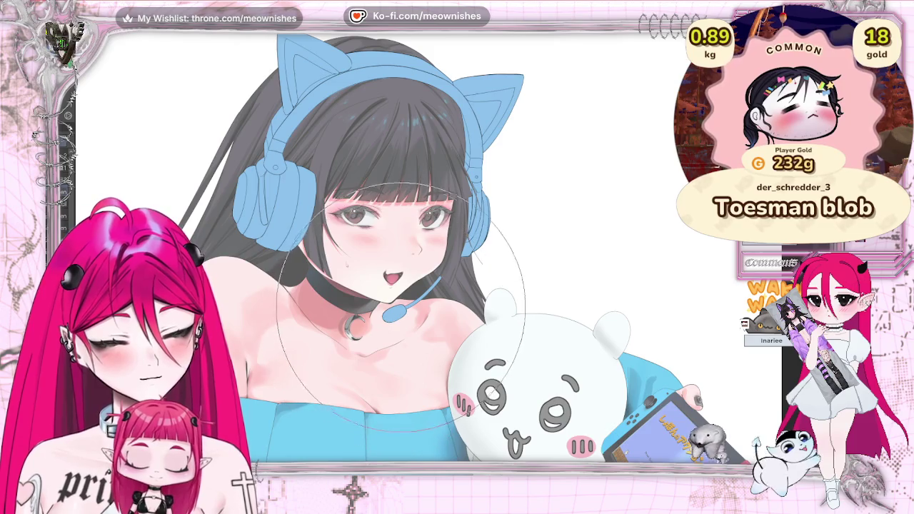
{"action": "scroll", "coordinate": [402, 307], "scroll_direction": "down", "scroll_amount": 5}
Mirror the canvas view and flip it back repeatedly to check the new light blue colours
{"action": "scroll", "coordinate": [445, 256], "scroll_direction": "up", "scroll_amount": 3}
{"action": "key", "text": "m"}
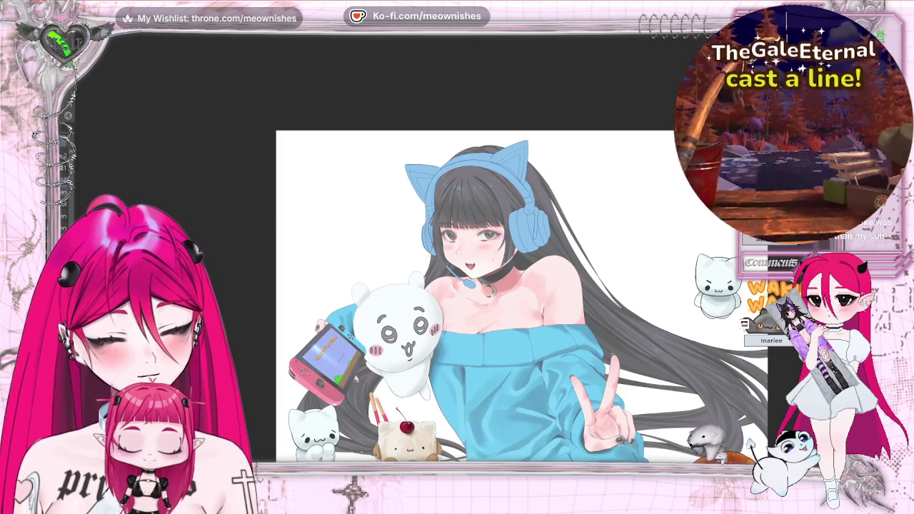
{"action": "key", "text": "m"}
{"action": "scroll", "coordinate": [367, 299], "scroll_direction": "down", "scroll_amount": 3}
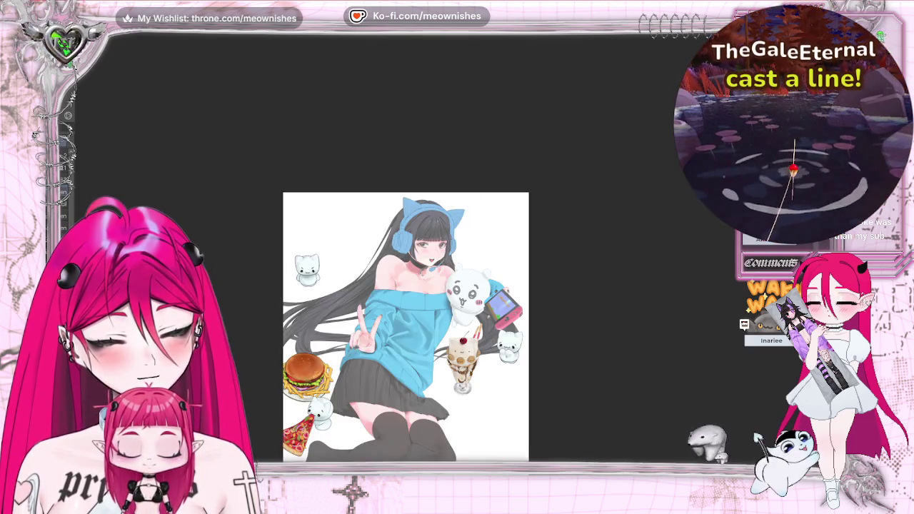
{"action": "key", "text": "m"}
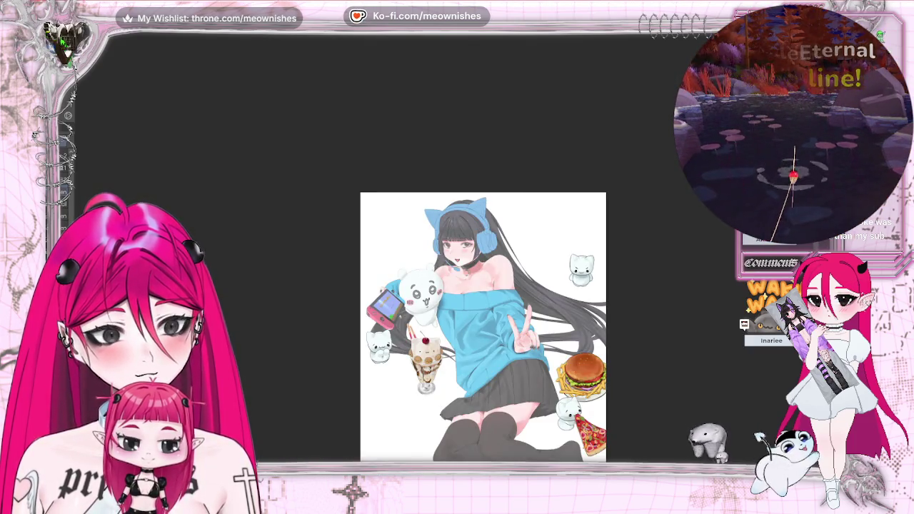
{"action": "key", "text": "m"}
{"action": "scroll", "coordinate": [444, 257], "scroll_direction": "up", "scroll_amount": 3}
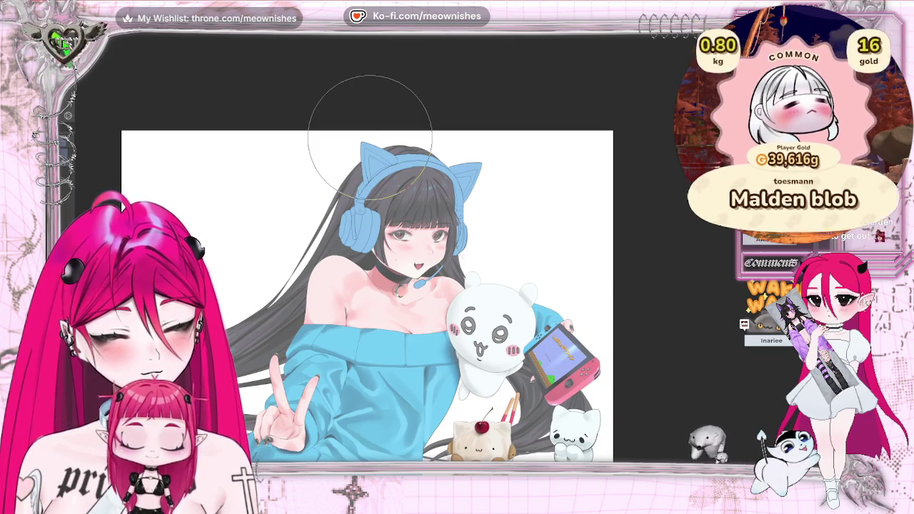
{"action": "key", "text": "h"}
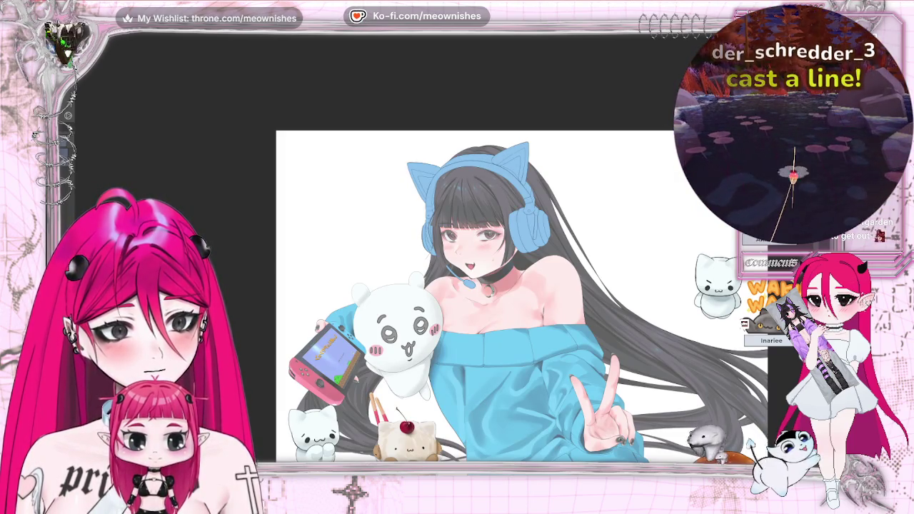
Restore the unmirrored view and zoom in on the light blue cat-ear headphones and bangs
{"action": "key", "text": "h"}
{"action": "scroll", "coordinate": [442, 255], "scroll_direction": "up", "scroll_amount": 2}
{"action": "scroll", "coordinate": [442, 255], "scroll_direction": "up", "scroll_amount": 2}
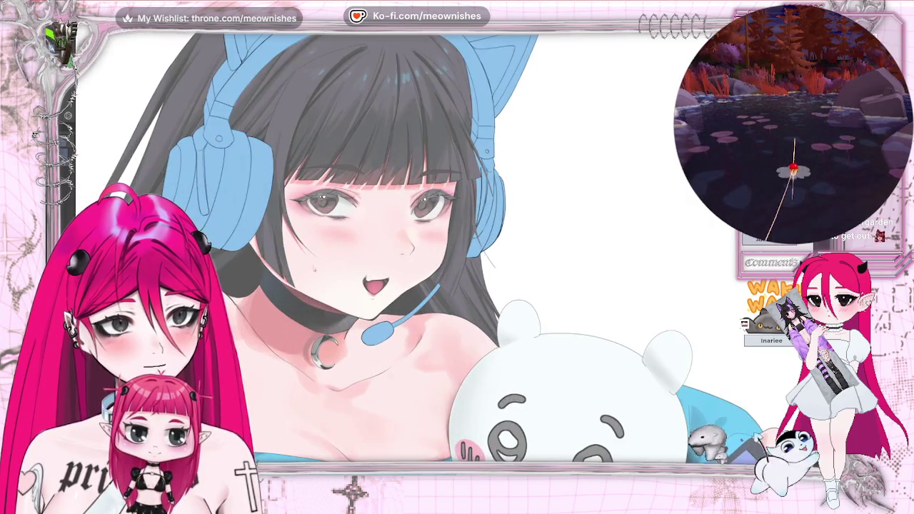
{"action": "scroll", "coordinate": [400, 250], "scroll_direction": "up", "scroll_amount": 3}
{"action": "scroll", "coordinate": [400, 250], "scroll_direction": "up", "scroll_amount": 1}
{"action": "scroll", "coordinate": [400, 250], "scroll_direction": "up", "scroll_amount": 1}
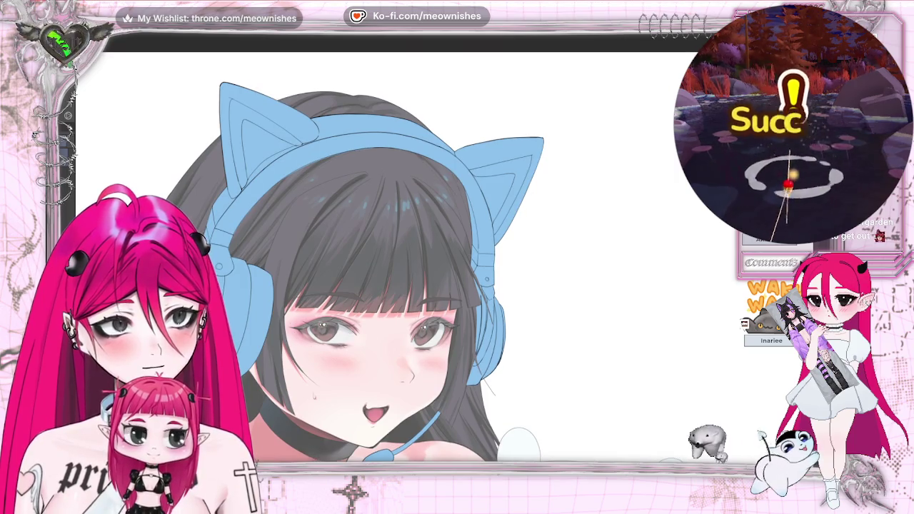
{"action": "scroll", "coordinate": [448, 273], "scroll_direction": "down", "scroll_amount": 1}
{"action": "scroll", "coordinate": [436, 254], "scroll_direction": "up", "scroll_amount": 1}
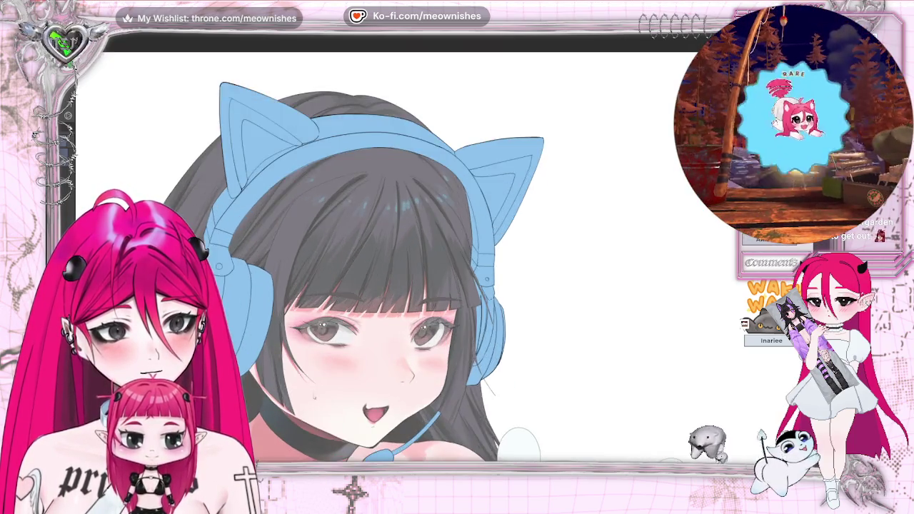
{"action": "scroll", "coordinate": [436, 253], "scroll_direction": "up", "scroll_amount": 1}
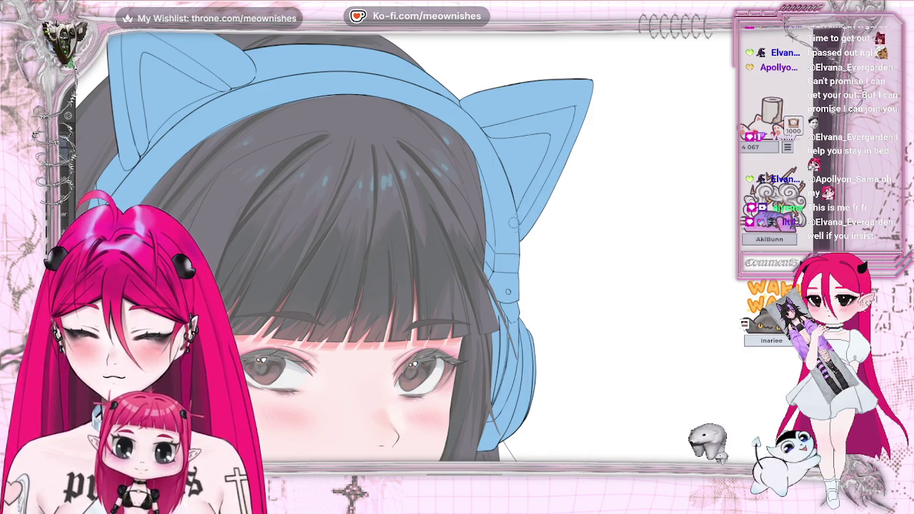
Compare the headphones close-up mirrored and normal, glance at the whole drawing, then zoom into the face
{"action": "key", "text": "h"}
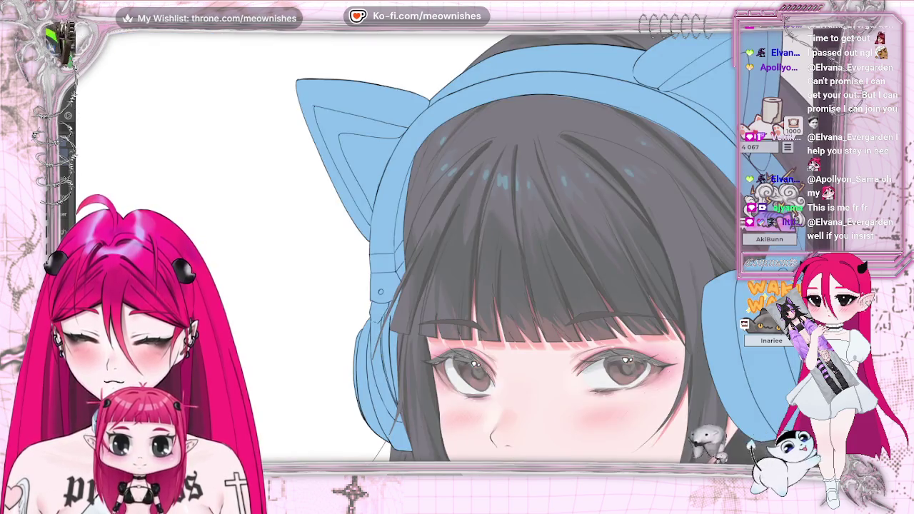
{"action": "key", "text": "ctrl+0"}
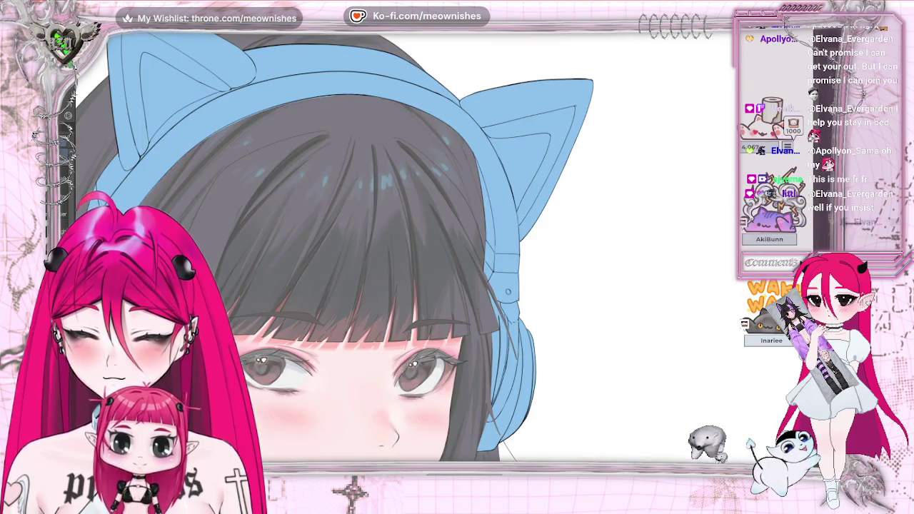
{"action": "key", "text": "h"}
{"action": "key", "text": "h"}
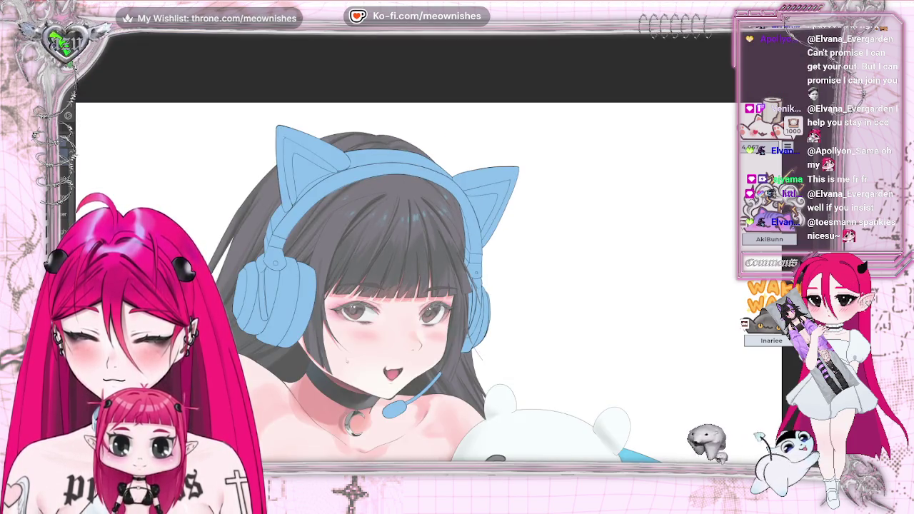
{"action": "key", "text": "ctrl+0"}
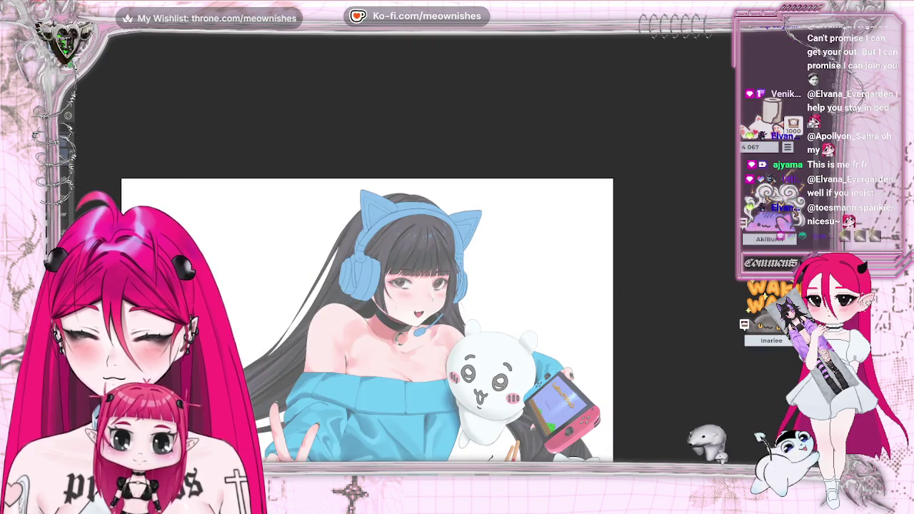
{"action": "key", "text": "ctrl+z"}
{"action": "key", "text": "ctrl+plus"}
{"action": "key", "text": "ctrl+plus"}
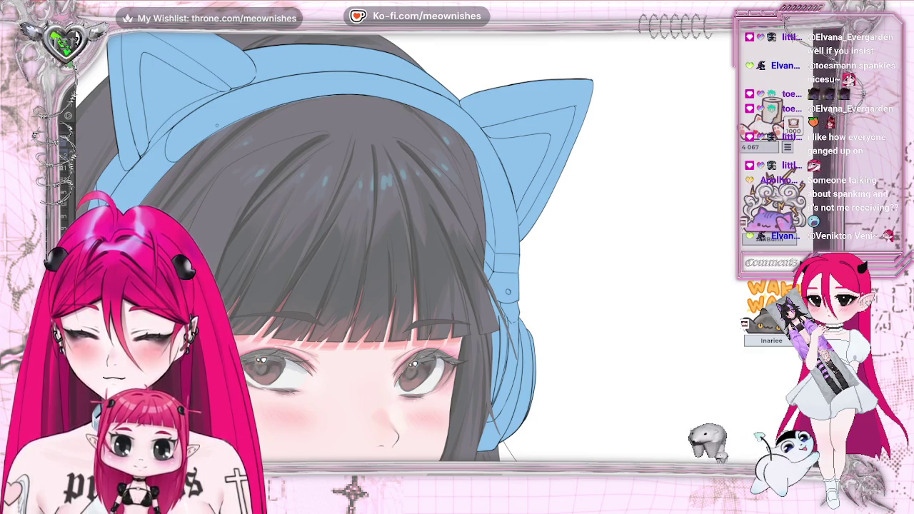
Mirror the face close-up, then zoom out to show the whole face with the headphones
{"action": "key", "text": "m"}
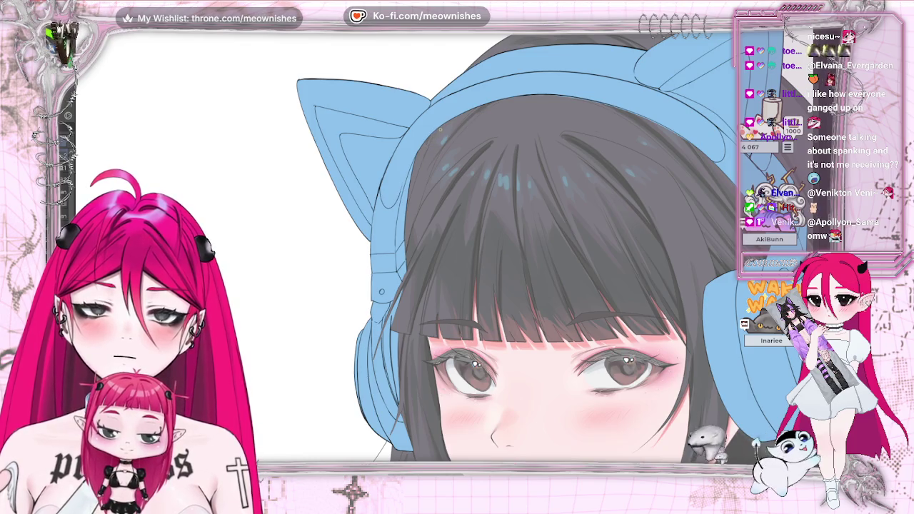
{"action": "scroll", "coordinate": [403, 246], "scroll_direction": "down", "scroll_amount": 3}
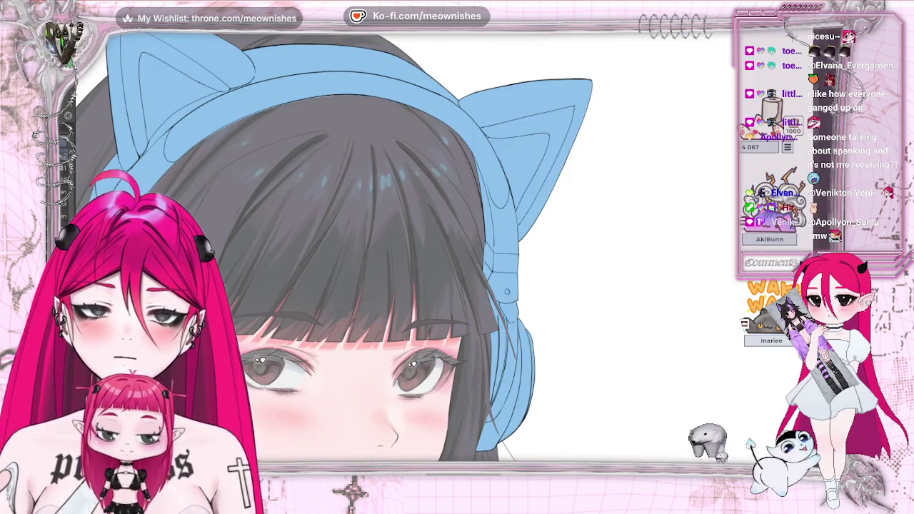
{"action": "scroll", "coordinate": [403, 246], "scroll_direction": "down", "scroll_amount": 1}
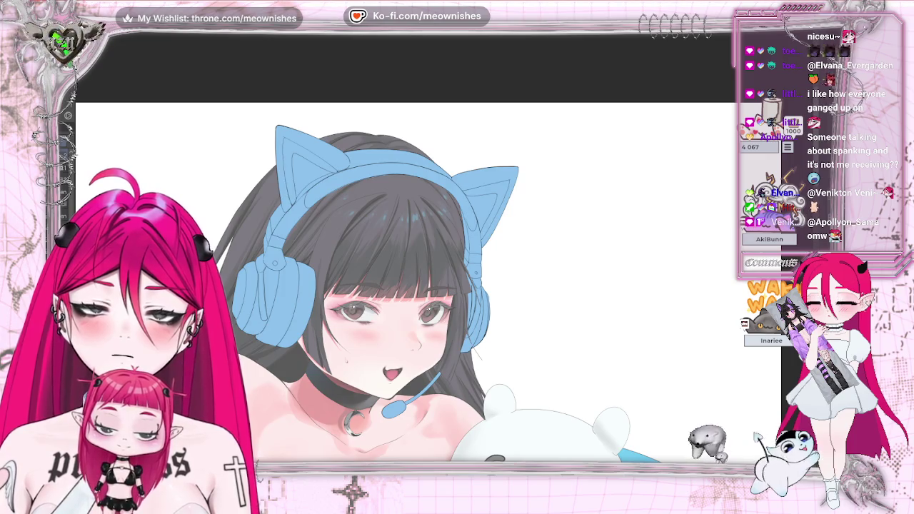
{"action": "scroll", "coordinate": [404, 246], "scroll_direction": "up", "scroll_amount": 5}
{"action": "key", "text": "ctrl+0"}
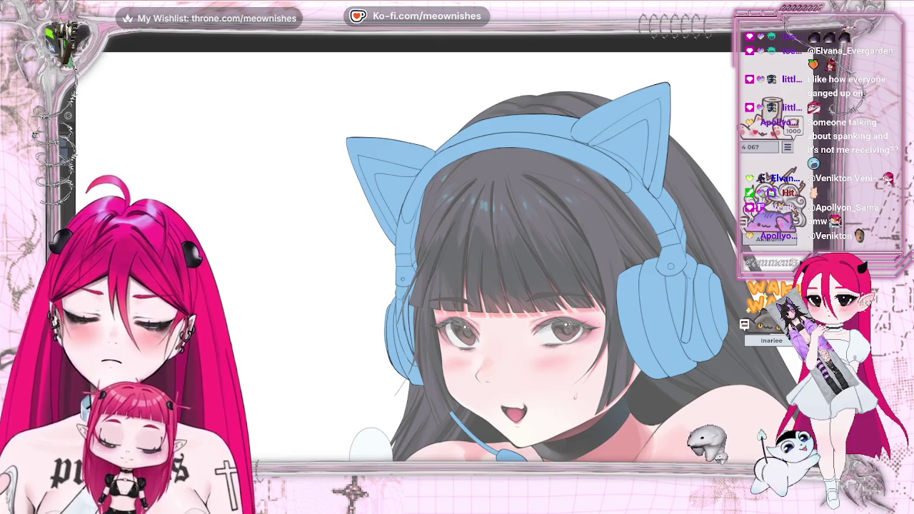
Paint a slightly darker shading stroke across the hair near the bangs
{"action": "key", "text": "m"}
{"action": "key", "text": "ctrl+0"}
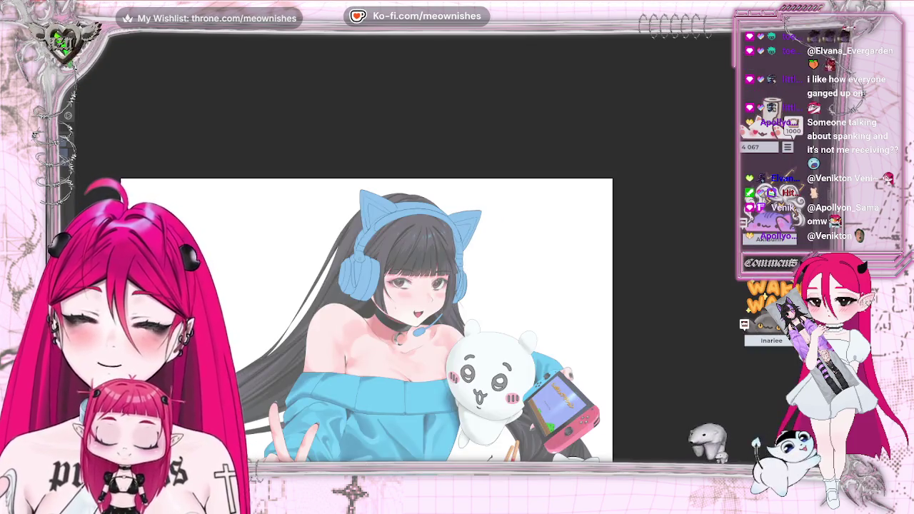
{"action": "key", "text": "ctrl+alt+0"}
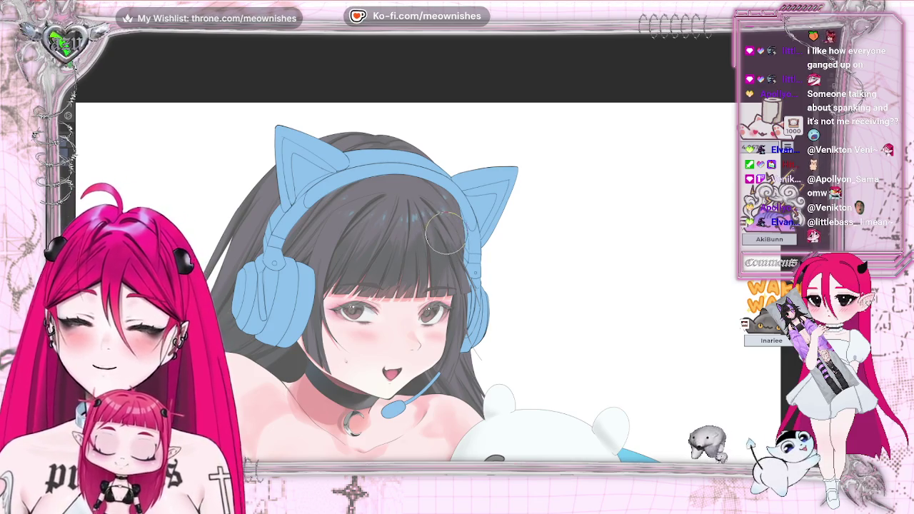
{"action": "scroll", "coordinate": [450, 182], "scroll_direction": "up", "scroll_amount": 3}
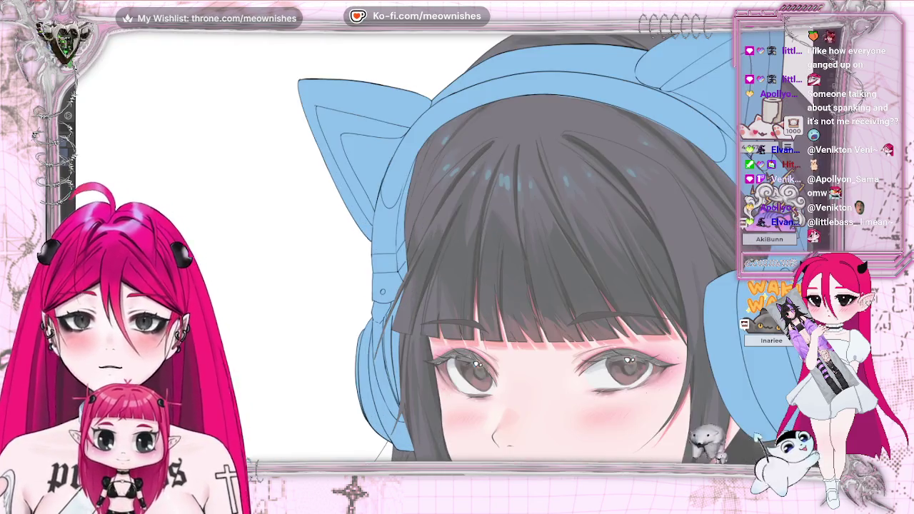
{"action": "left_click_drag", "start_coordinate": [458, 164], "coordinate": [428, 214]}
{"action": "key", "text": "ctrl+minus"}
{"action": "key", "text": "ctrl+minus"}
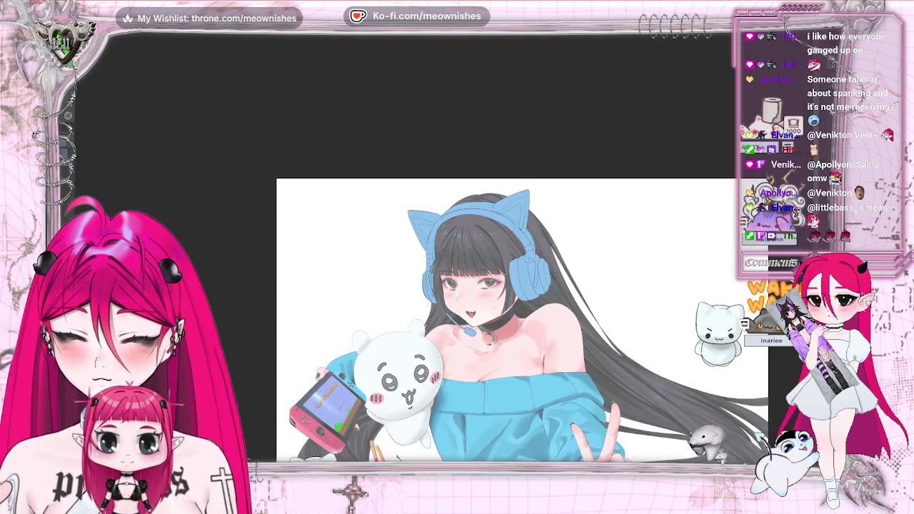
{"action": "key", "text": "ctrl+plus"}
{"action": "key", "text": "ctrl+plus"}
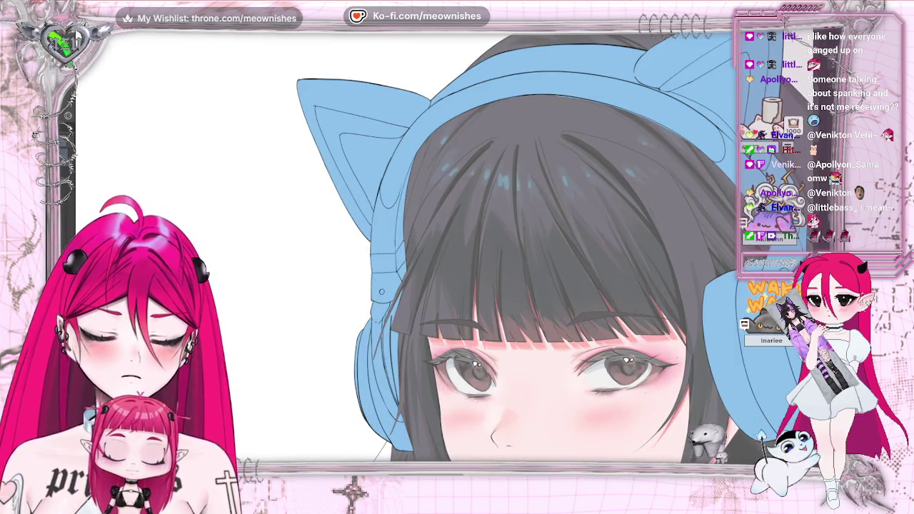
Toggle the headphones layer off and on to compare the hair, leaving it hidden
{"action": "key", "text": "Delete"}
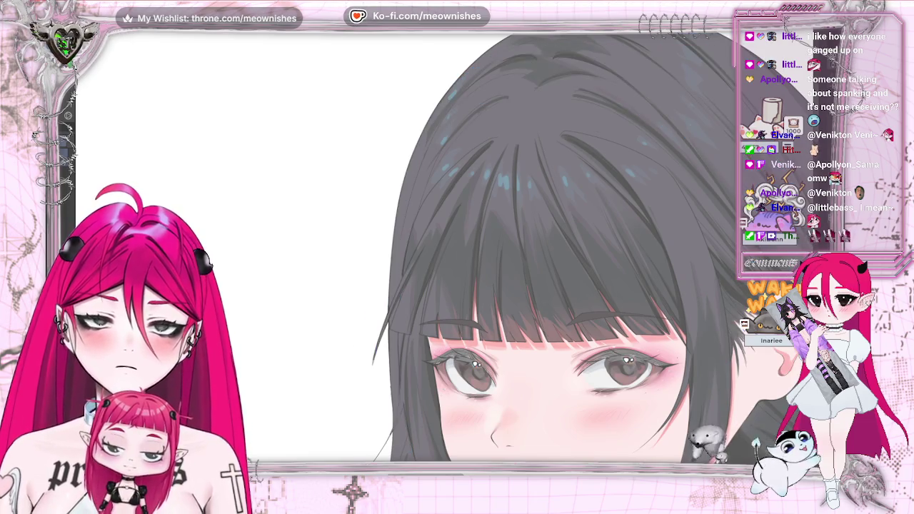
{"action": "key", "text": "ctrl+z"}
{"action": "key", "text": "ctrl+y"}
{"action": "key", "text": "ctrl+z"}
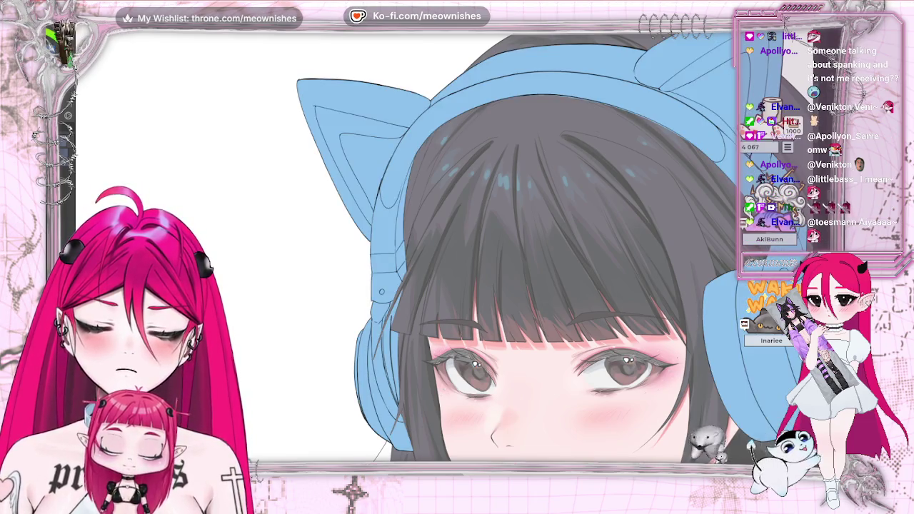
{"action": "key", "text": "ctrl+y"}
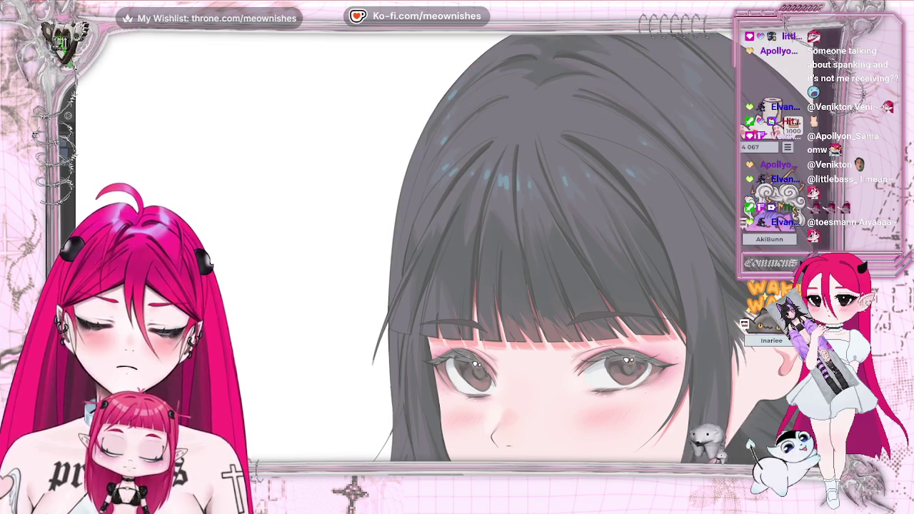
{"action": "key", "text": "ctrl+z"}
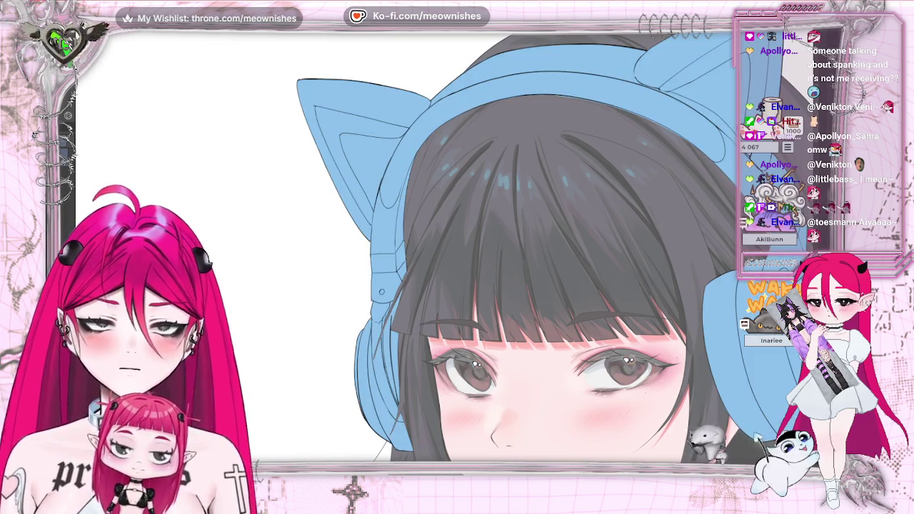
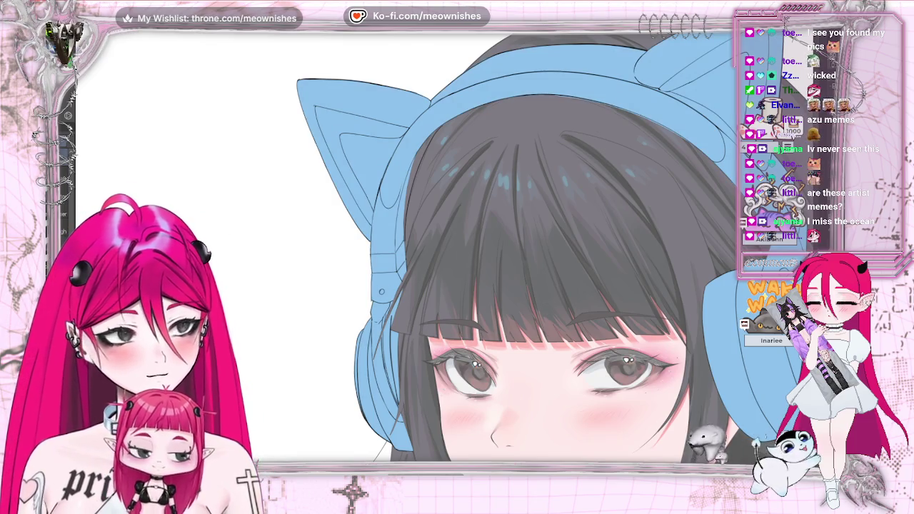
Mirror the canvas, test a dark hair-edge stroke and undo it, then zoom to the face
{"action": "scroll", "coordinate": [321, 132], "scroll_direction": "right", "scroll_amount": 5}
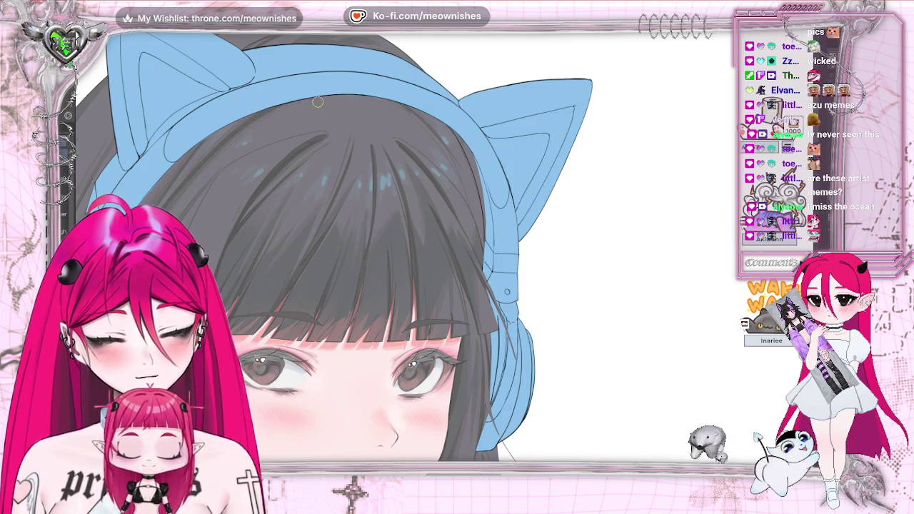
{"action": "key", "text": "h"}
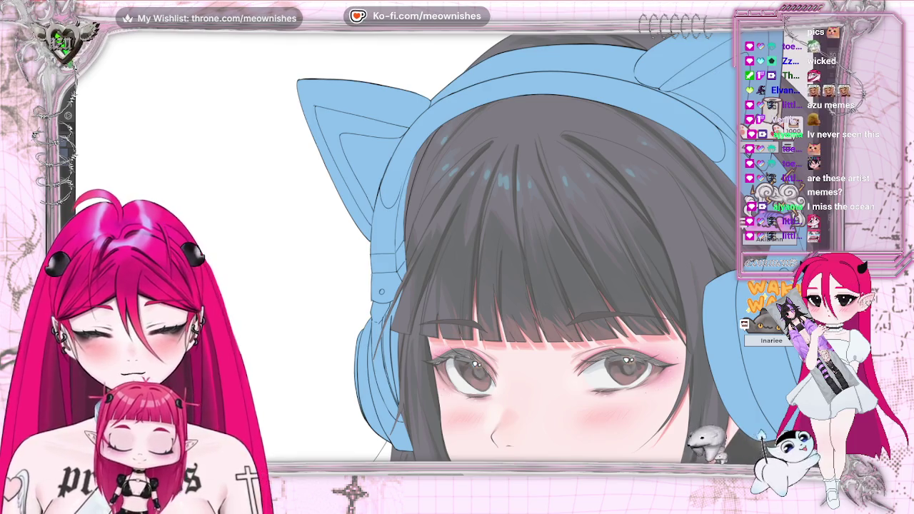
{"action": "left_click_drag", "start_coordinate": [422, 135], "coordinate": [375, 439]}
{"action": "key", "text": "ctrl+z"}
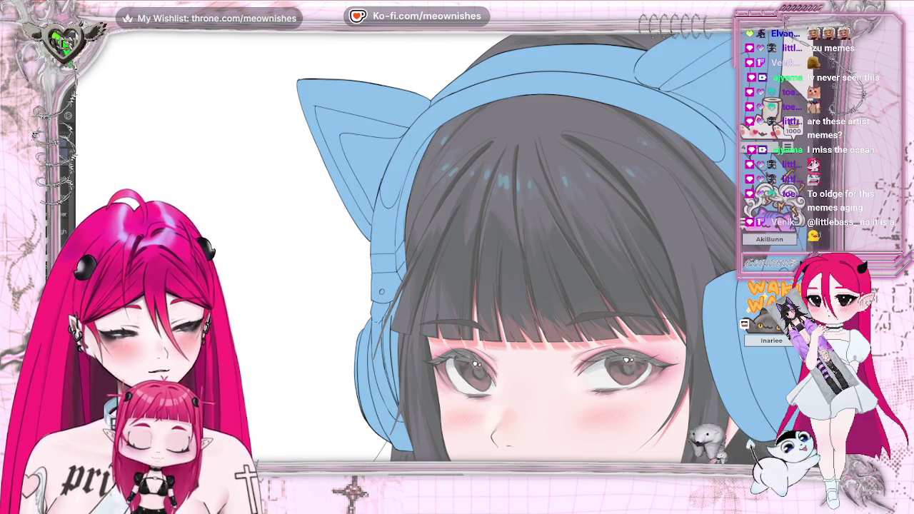
{"action": "key", "text": "ctrl+0"}
{"action": "key", "text": "ctrl+0"}
{"action": "key", "text": "ctrl+plus"}
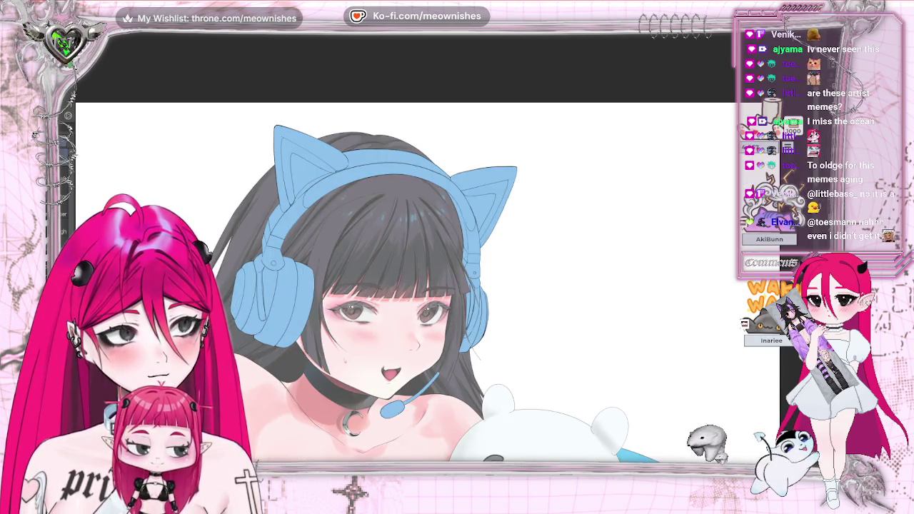
{"action": "key", "text": "ctrl+plus"}
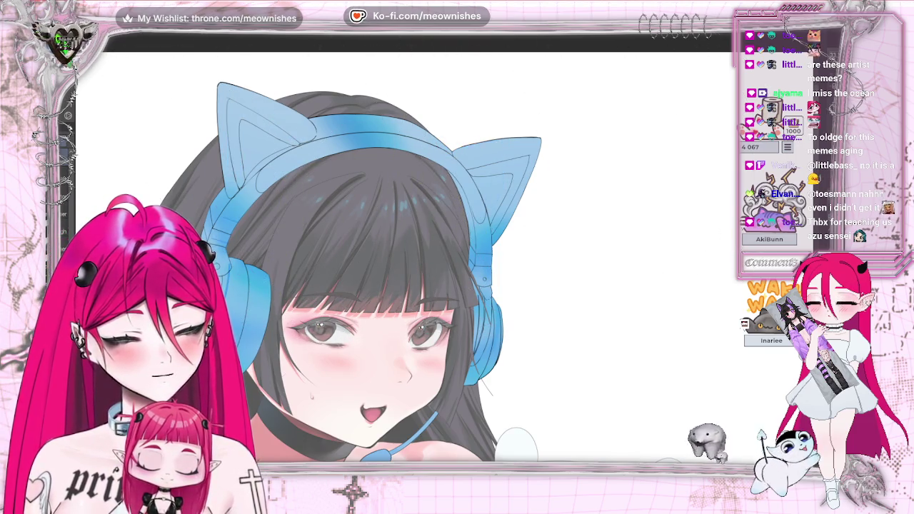
Compare the headphones with and without pale pink on the headband and inner cat ears
{"action": "key", "text": "ctrl+z"}
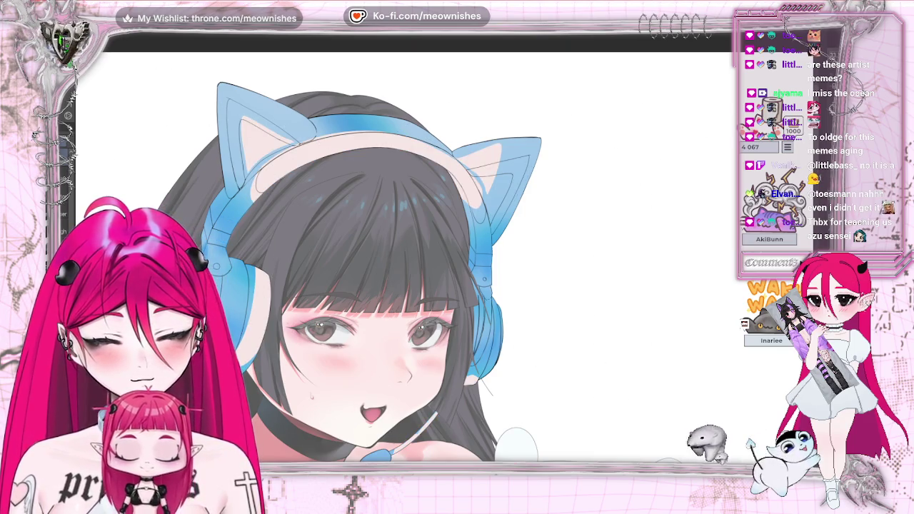
{"action": "key", "text": "ctrl+z"}
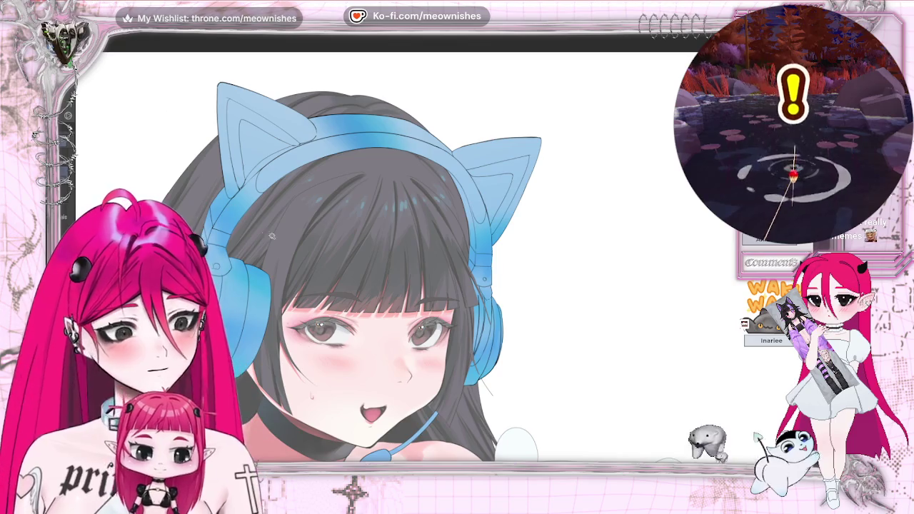
{"action": "key", "text": "shift"}
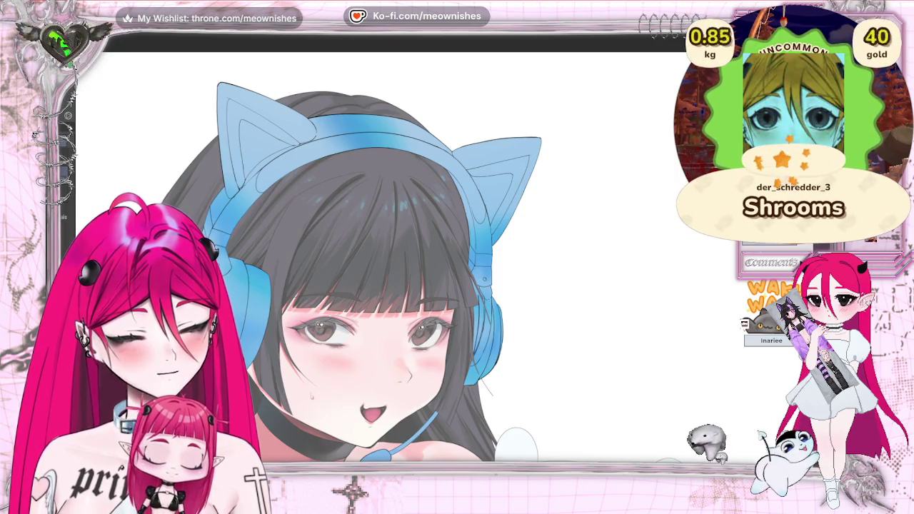
{"action": "key", "text": "ctrl+z"}
{"action": "key", "text": "ctrl+z"}
{"action": "key", "text": "ctrl+z"}
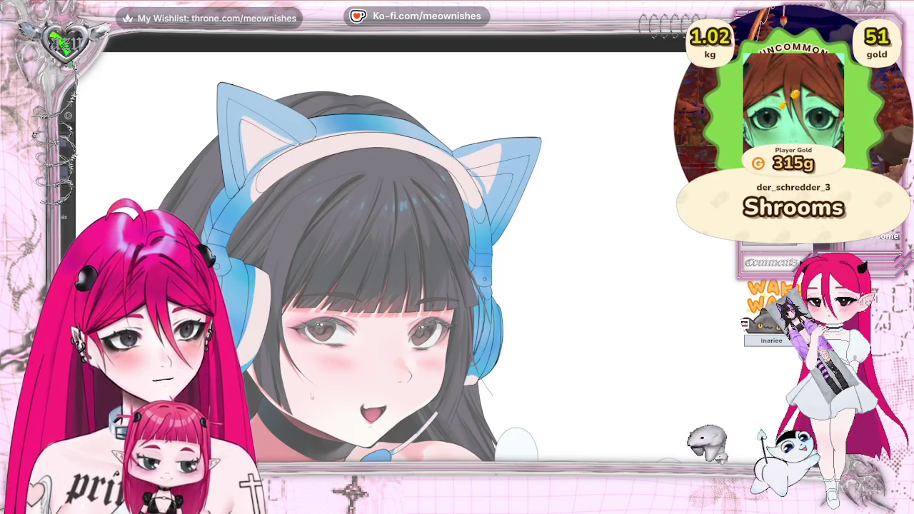
{"action": "key", "text": "ctrl+z"}
{"action": "key", "text": "ctrl+y"}
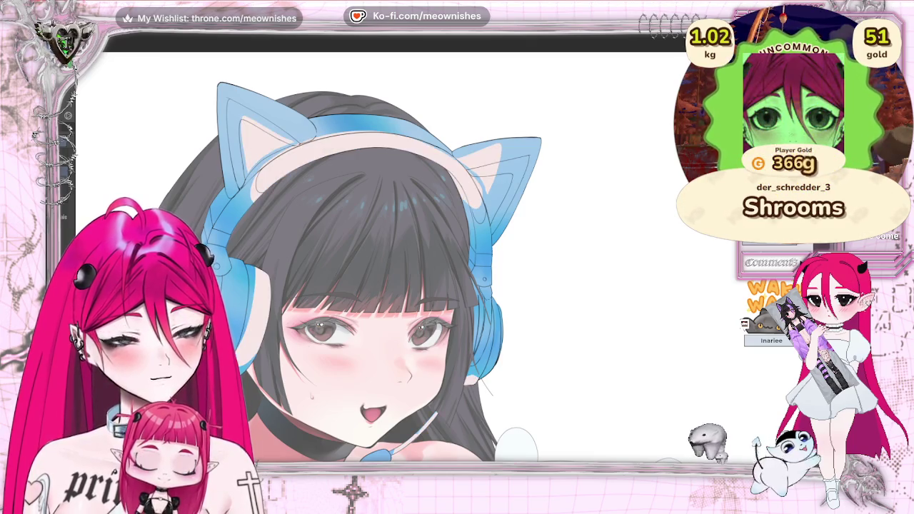
{"action": "key", "text": "ctrl+z"}
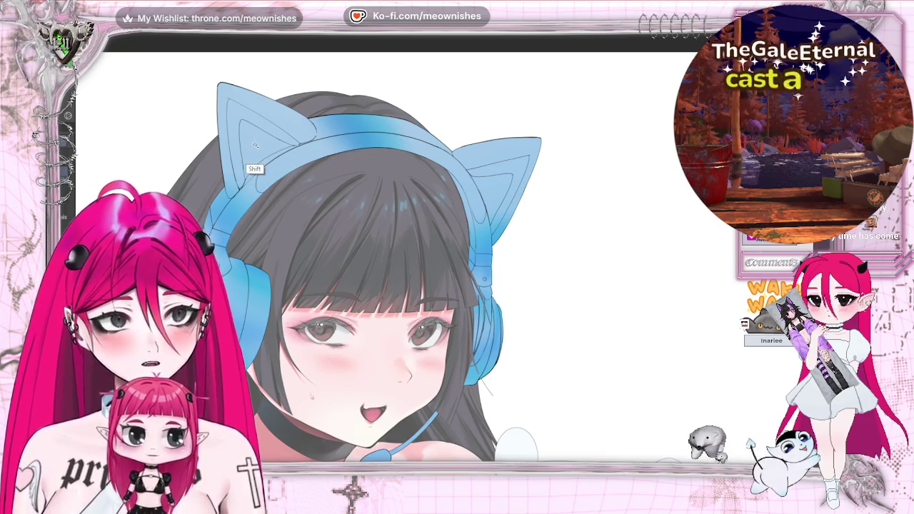
{"action": "left_click_drag", "start_coordinate": [263, 171], "coordinate": [311, 143]}
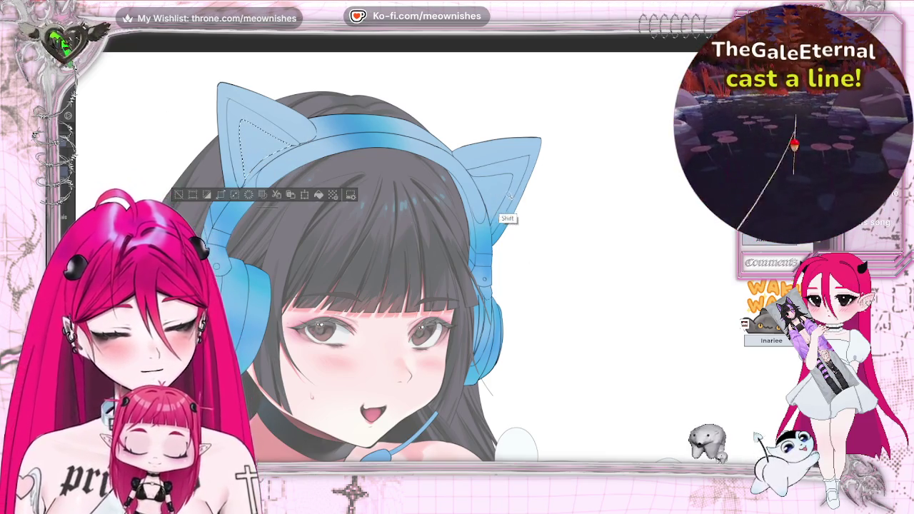
{"action": "left_click_drag", "start_coordinate": [513, 175], "coordinate": [486, 217]}
{"action": "left_click_drag", "start_coordinate": [500, 300], "coordinate": [496, 357]}
{"action": "left_click_drag", "start_coordinate": [246, 264], "coordinate": [268, 350]}
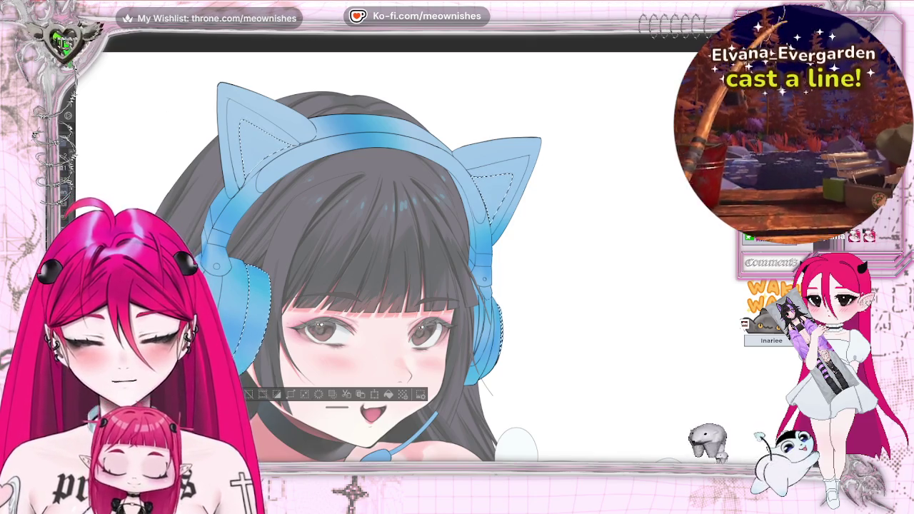
{"action": "key", "text": "alt+BackSpace"}
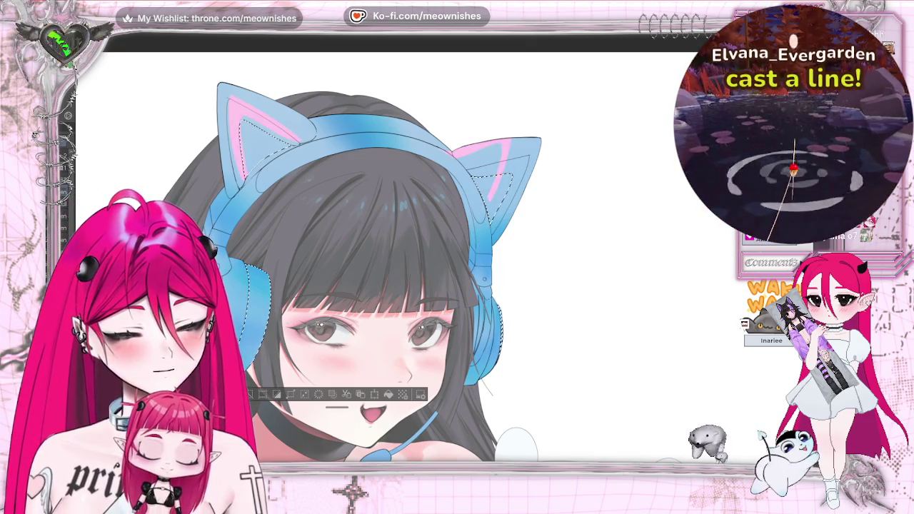
{"action": "key", "text": "ctrl+z"}
{"action": "key", "text": "alt+BackSpace"}
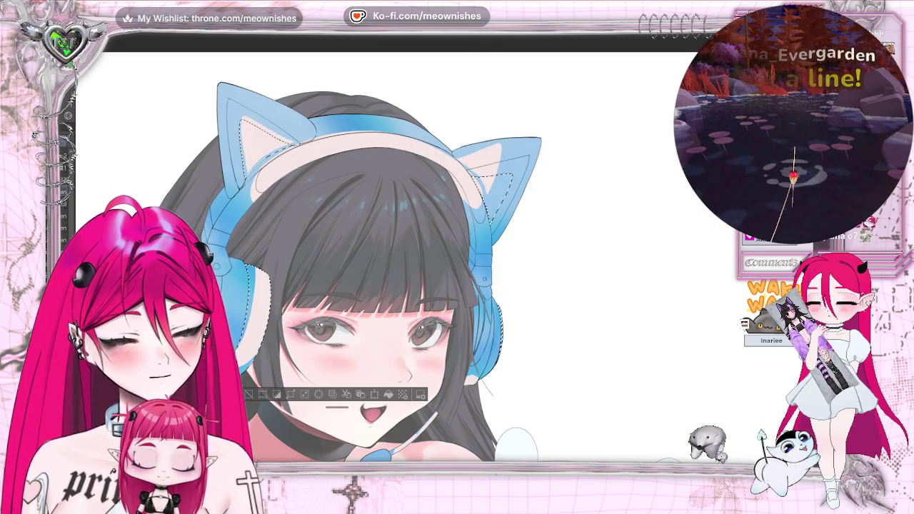
{"action": "key", "text": "ctrl+z"}
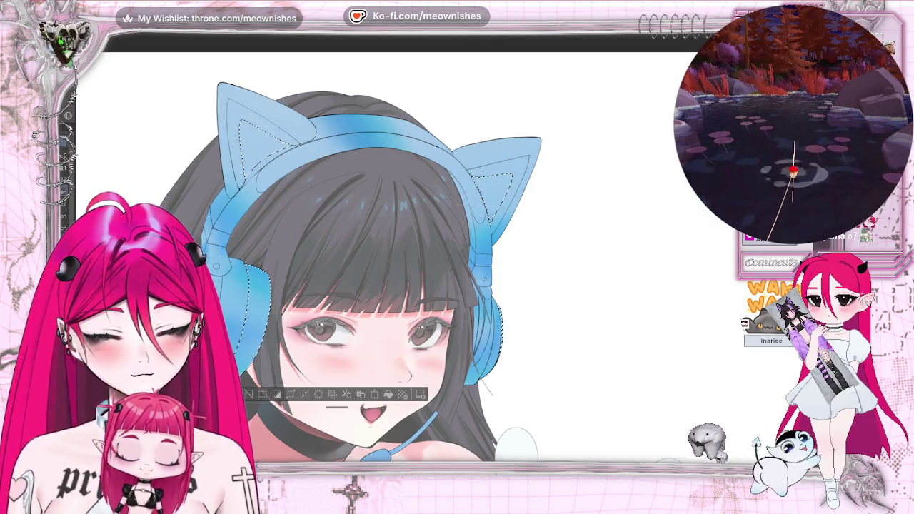
{"action": "key", "text": "ctrl+d"}
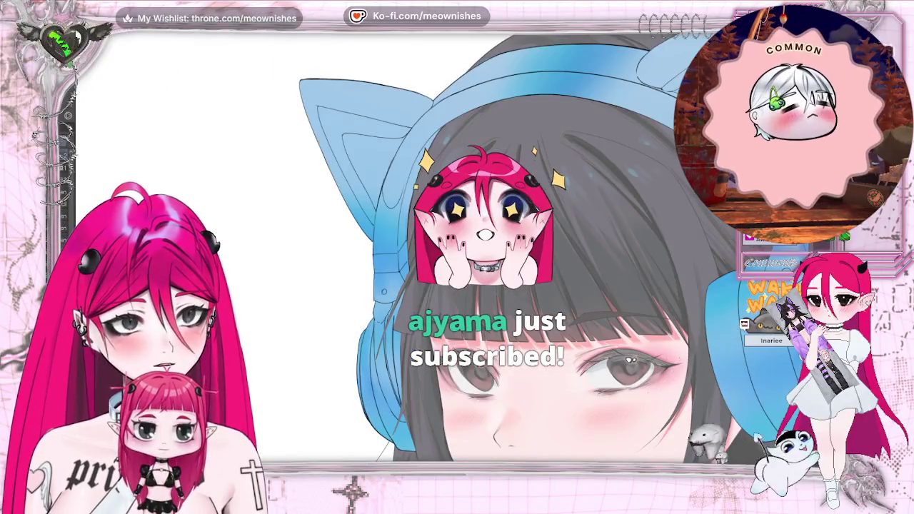
{"action": "scroll", "coordinate": [500, 286], "scroll_direction": "up", "scroll_amount": 2}
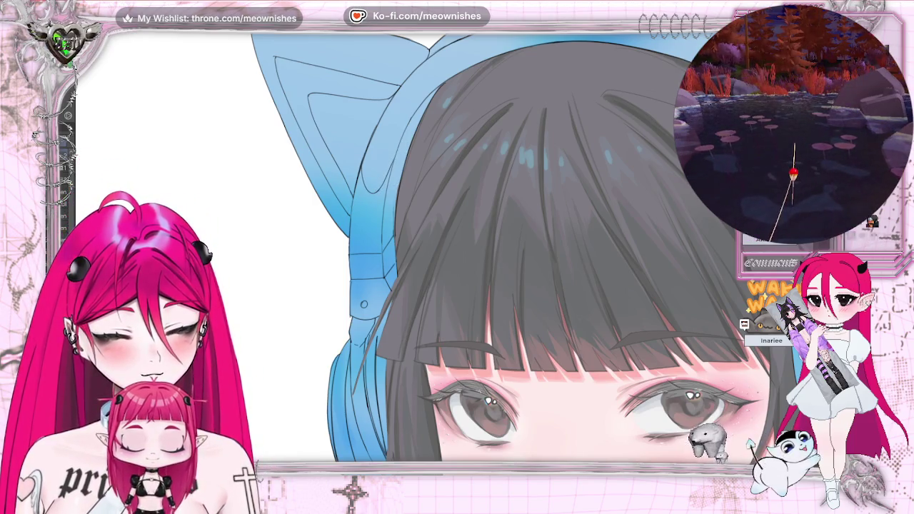
{"action": "key", "text": "ctrl+minus"}
{"action": "key", "text": "ctrl+plus"}
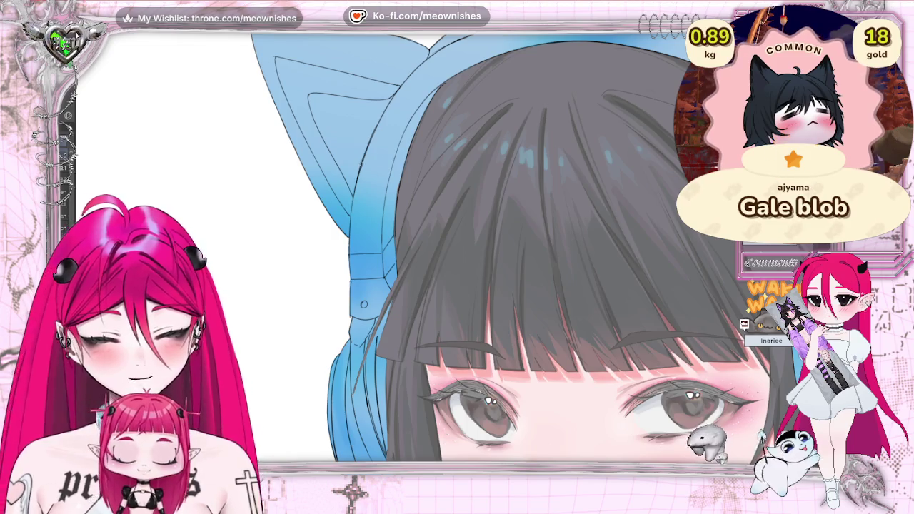
{"action": "scroll", "coordinate": [526, 247], "scroll_direction": "down", "scroll_amount": 2}
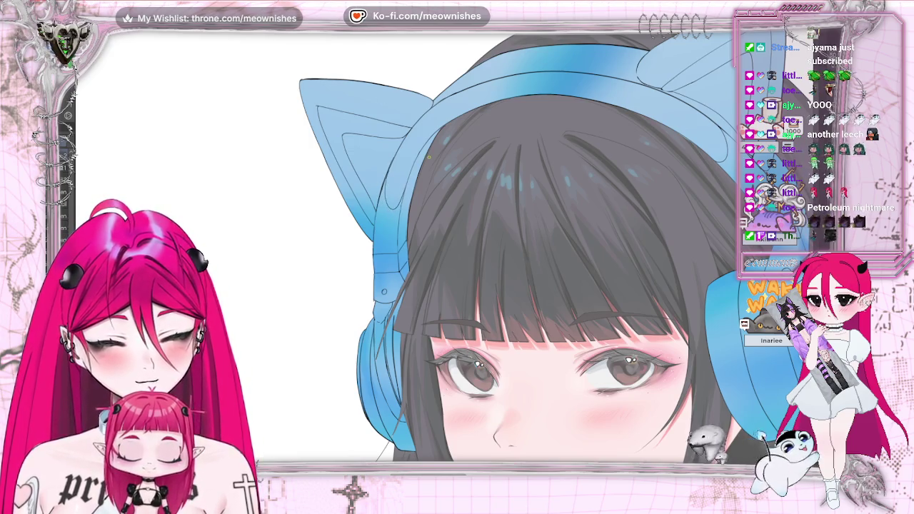
{"action": "scroll", "coordinate": [403, 246], "scroll_direction": "down", "scroll_amount": 3}
{"action": "scroll", "coordinate": [404, 246], "scroll_direction": "down", "scroll_amount": 3}
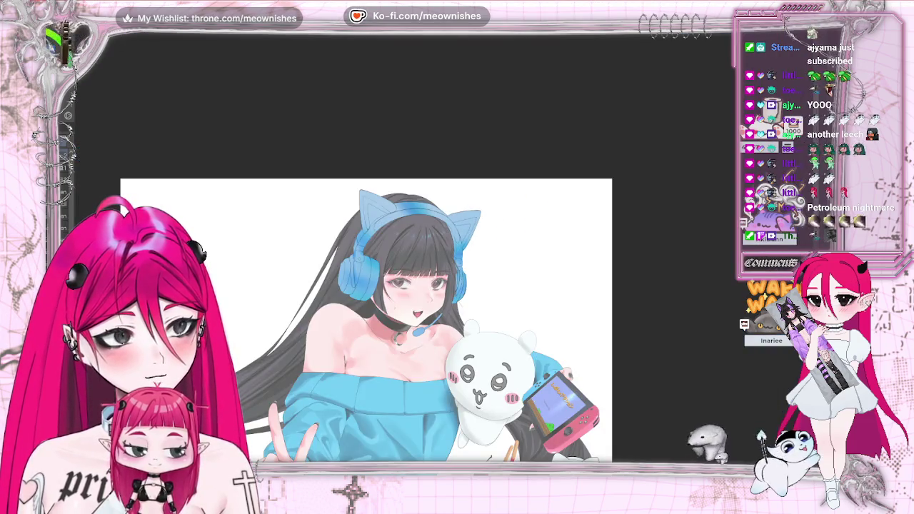
{"action": "scroll", "coordinate": [431, 265], "scroll_direction": "up", "scroll_amount": 3}
{"action": "scroll", "coordinate": [431, 266], "scroll_direction": "up", "scroll_amount": 3}
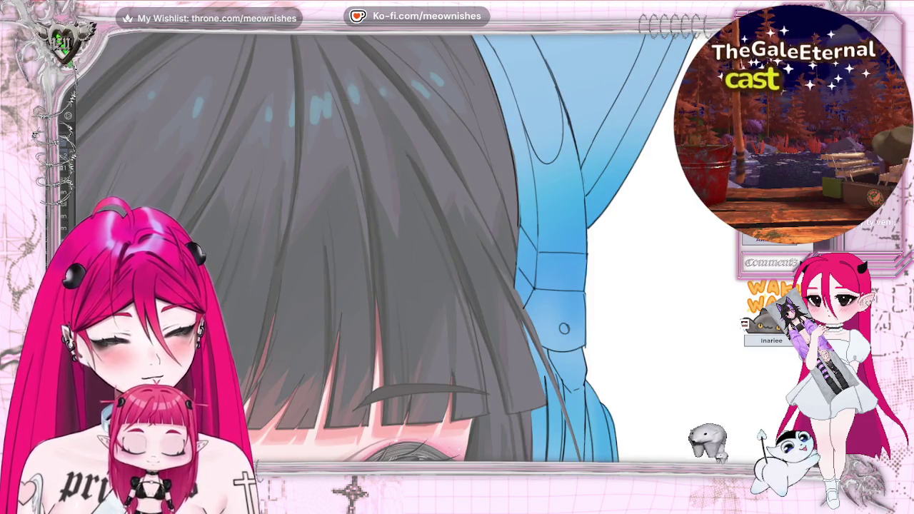
{"action": "scroll", "coordinate": [400, 286], "scroll_direction": "down", "scroll_amount": 3}
{"action": "scroll", "coordinate": [400, 285], "scroll_direction": "up", "scroll_amount": 2}
{"action": "scroll", "coordinate": [400, 286], "scroll_direction": "up", "scroll_amount": 2}
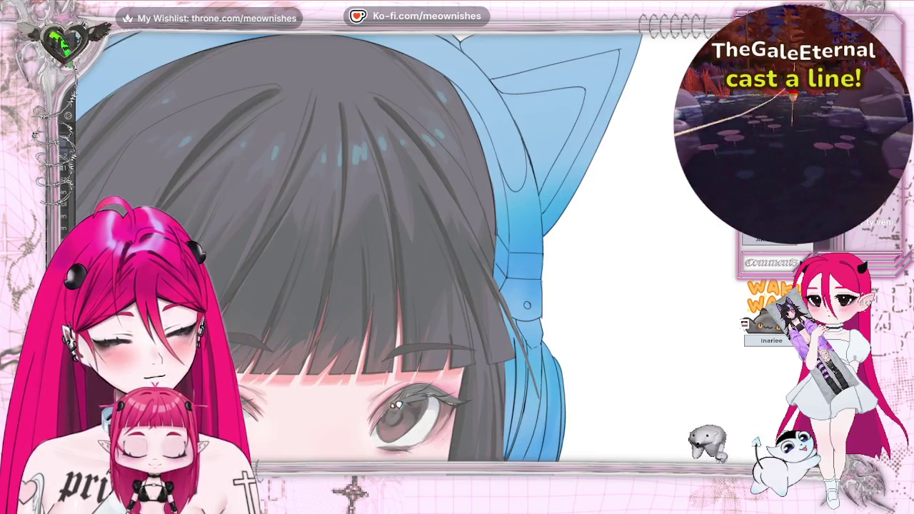
{"action": "scroll", "coordinate": [400, 286], "scroll_direction": "right", "scroll_amount": 5}
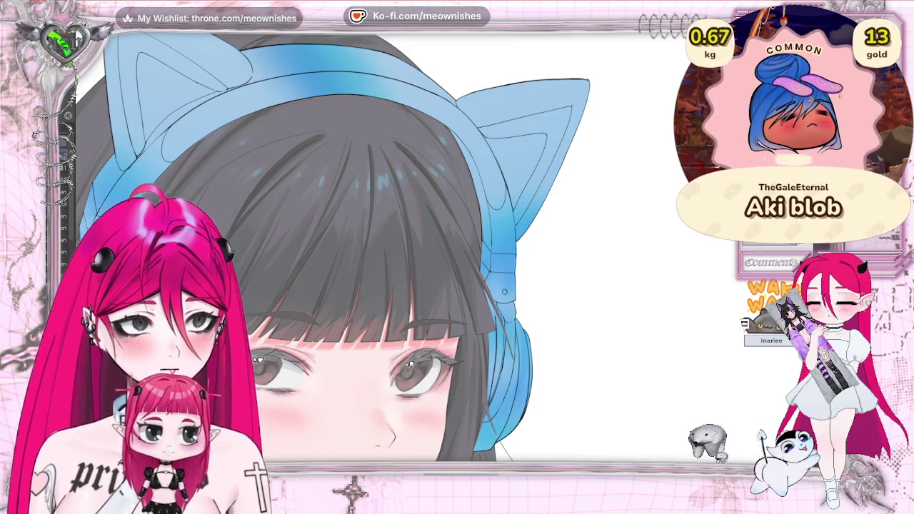
Select the headband, both inner cat ears and the ear-cup rims with Auto Select
{"action": "left_click", "coordinate": [243, 100], "text": "shift"}
{"action": "left_click", "coordinate": [150, 85], "text": "shift"}
{"action": "left_click", "coordinate": [527, 187], "text": "shift"}
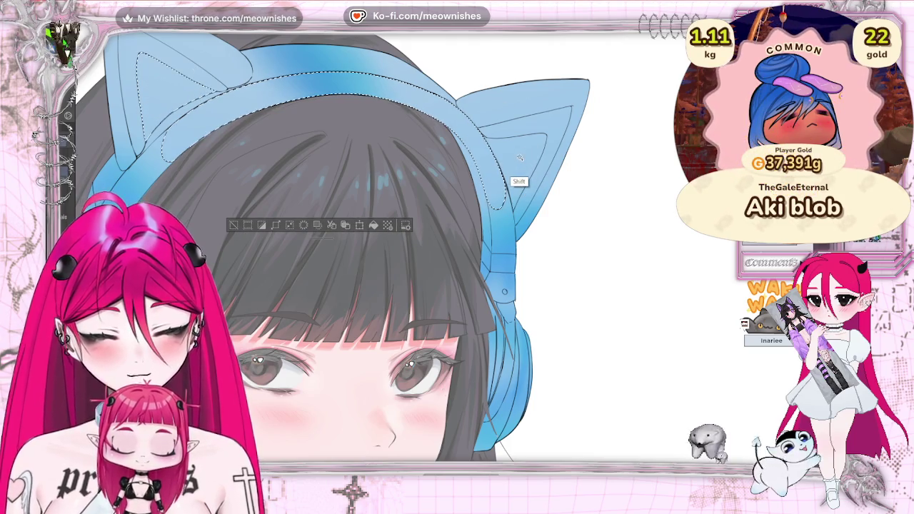
{"action": "left_click", "coordinate": [529, 393], "text": "shift"}
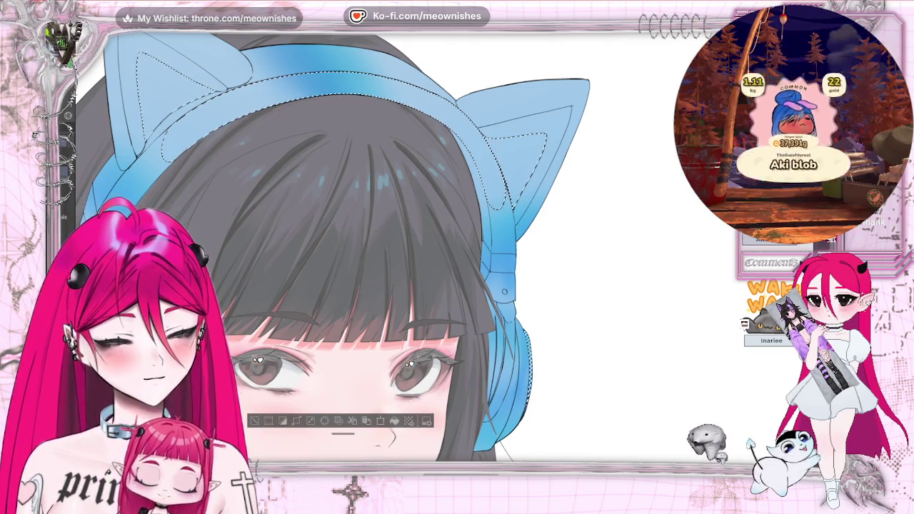
{"action": "left_click_drag", "start_coordinate": [529, 392], "coordinate": [707, 389]}
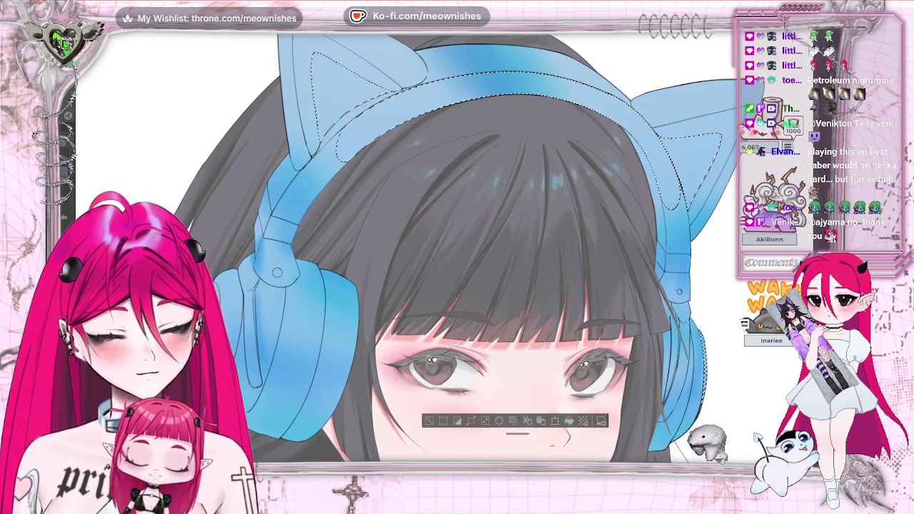
{"action": "left_click", "coordinate": [315, 382], "text": "shift"}
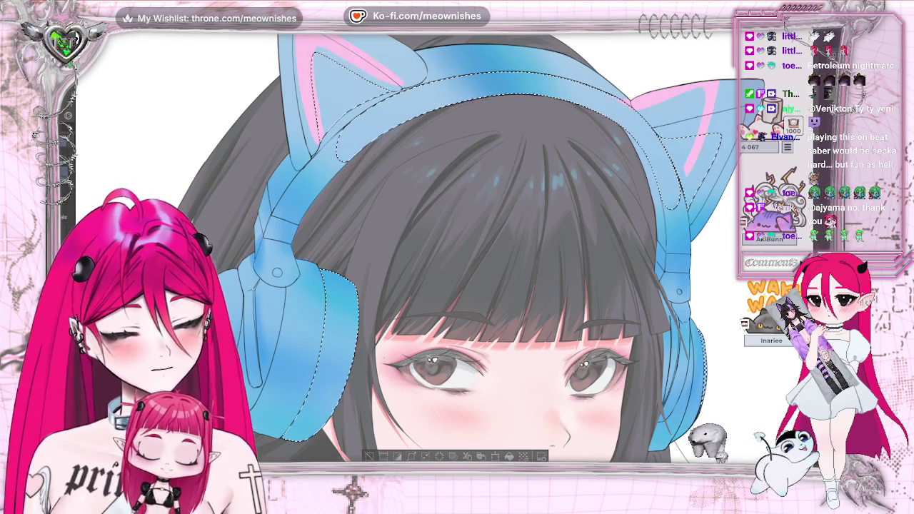
Try a pale pink fill on the selection, undo it, then fill it with black
{"action": "key", "text": "alt+BackSpace"}
{"action": "key", "text": "ctrl+z"}
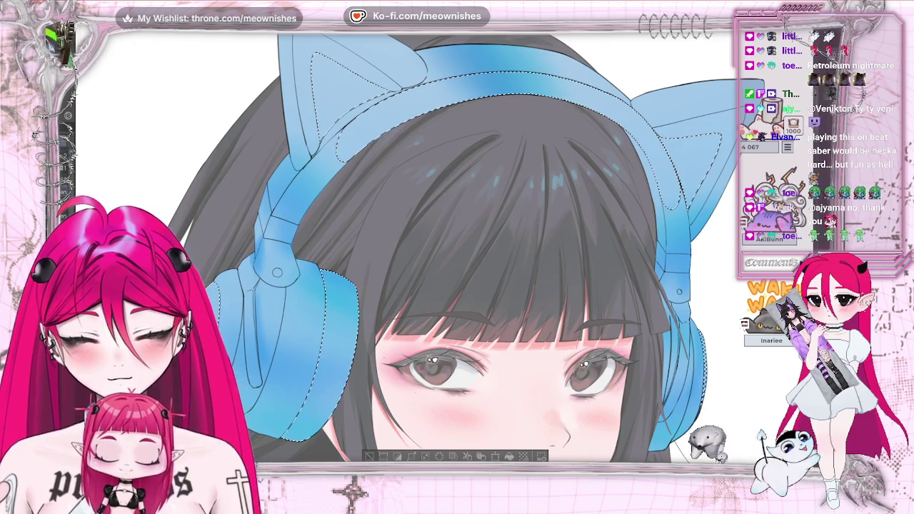
{"action": "key", "text": "alt+BackSpace"}
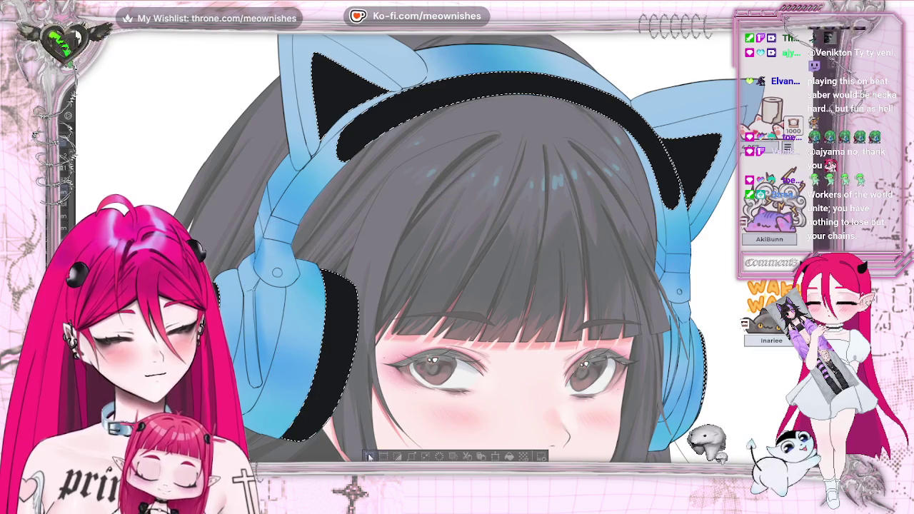
Deselect, then review the illustration zoomed out, mirrored and flipped back to normal
{"action": "key", "text": "ctrl+d"}
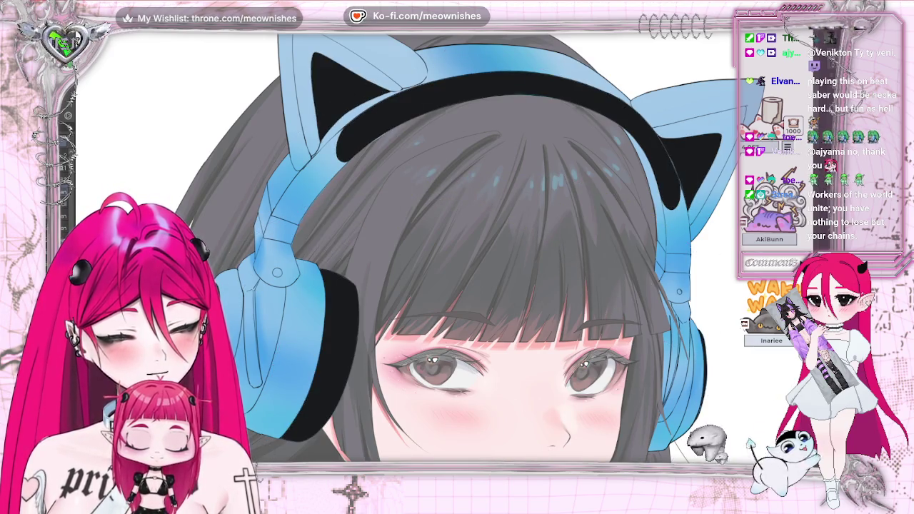
{"action": "scroll", "coordinate": [407, 250], "scroll_direction": "down", "scroll_amount": 3}
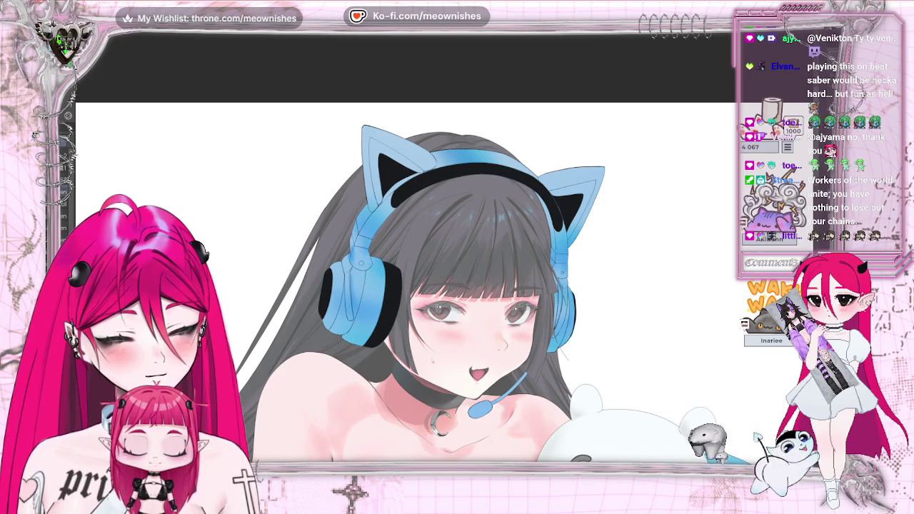
{"action": "scroll", "coordinate": [407, 250], "scroll_direction": "up", "scroll_amount": 2}
{"action": "key", "text": "h"}
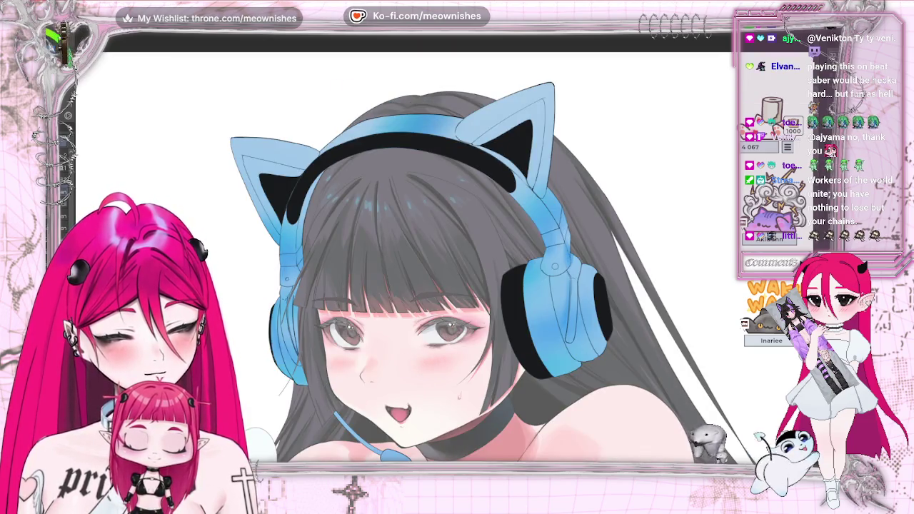
{"action": "scroll", "coordinate": [407, 250], "scroll_direction": "down", "scroll_amount": 4}
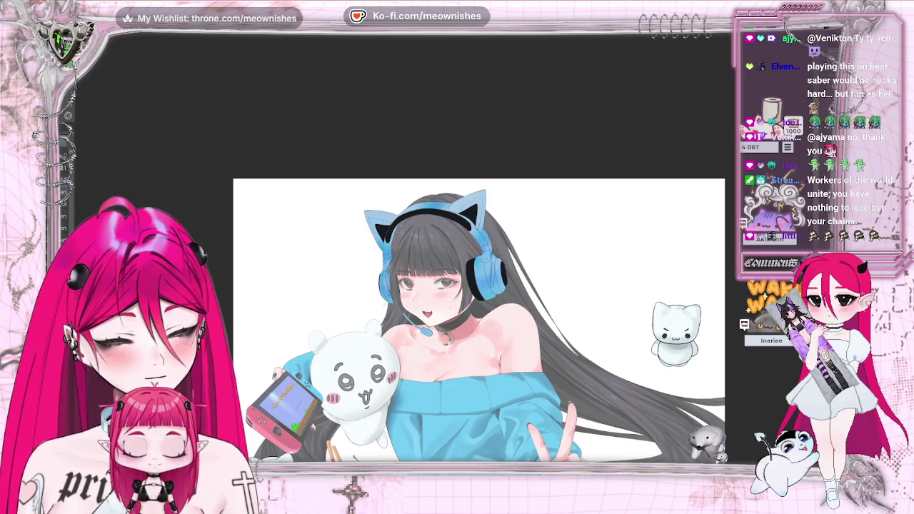
{"action": "key", "text": "h"}
{"action": "scroll", "coordinate": [478, 322], "scroll_direction": "down", "scroll_amount": 3}
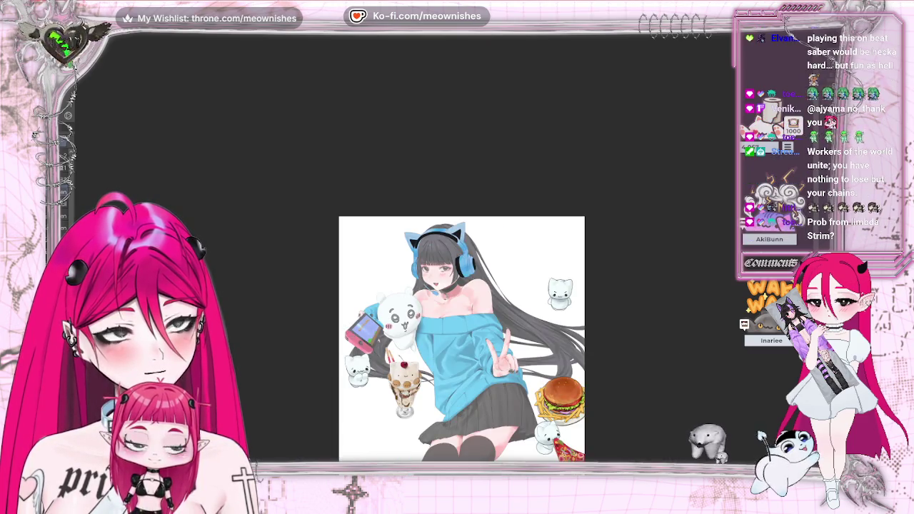
{"action": "scroll", "coordinate": [427, 339], "scroll_direction": "down", "scroll_amount": 1}
{"action": "scroll", "coordinate": [427, 340], "scroll_direction": "up", "scroll_amount": 3}
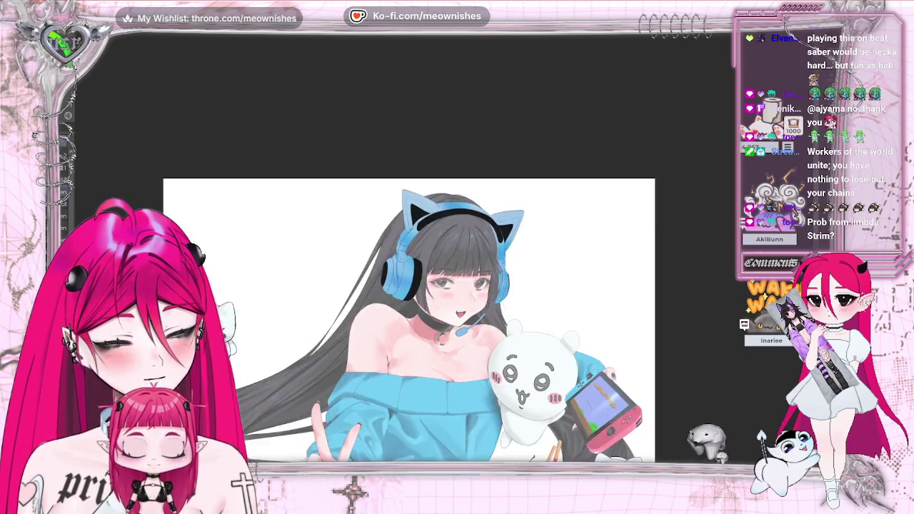
{"action": "scroll", "coordinate": [427, 285], "scroll_direction": "up", "scroll_amount": 2}
{"action": "scroll", "coordinate": [427, 285], "scroll_direction": "up", "scroll_amount": 2}
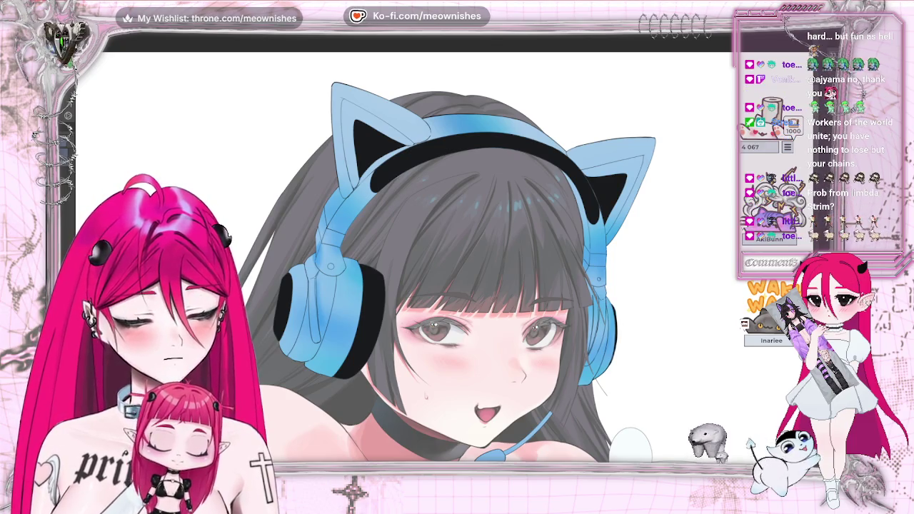
Restore the pale pink fill on the headband, inner ears and cup rims, then zoom out to check
{"action": "key", "text": "ctrl+z"}
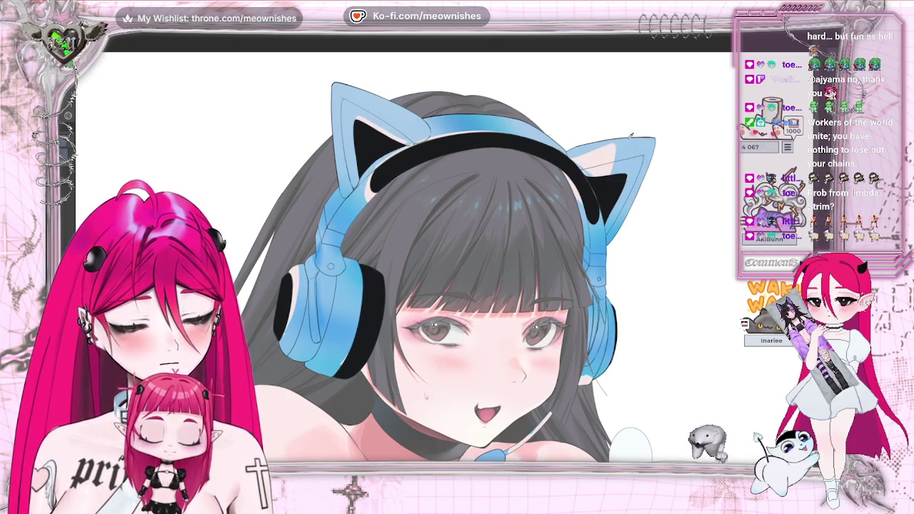
{"action": "key", "text": "ctrl+z"}
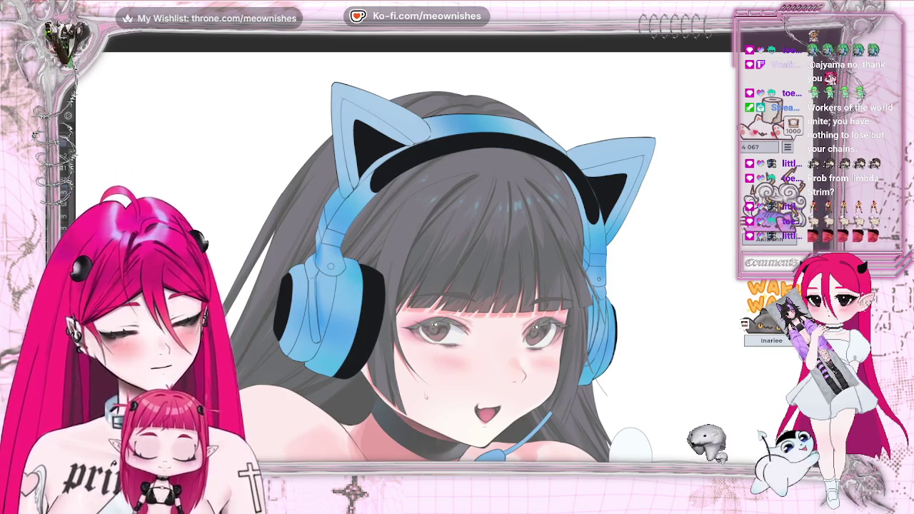
{"action": "key", "text": "ctrl+y"}
{"action": "key", "text": "ctrl+y"}
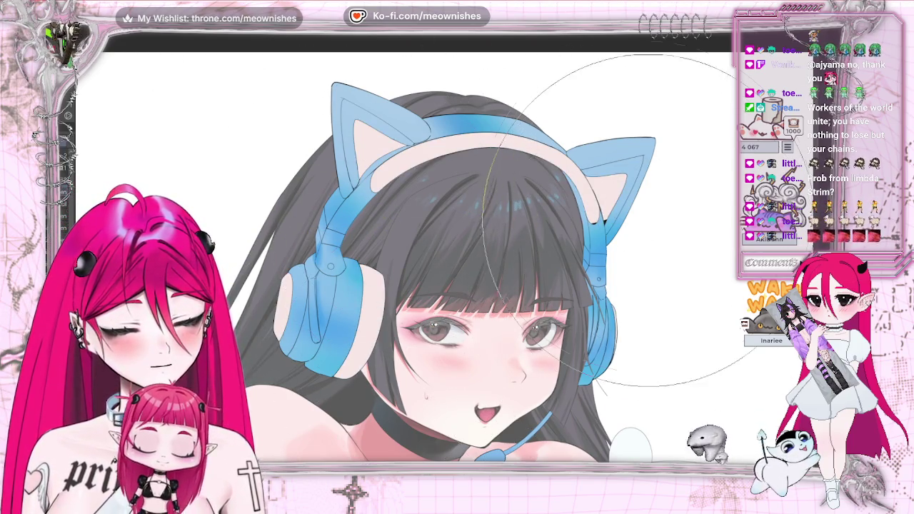
{"action": "scroll", "coordinate": [552, 177], "scroll_direction": "down", "scroll_amount": 1}
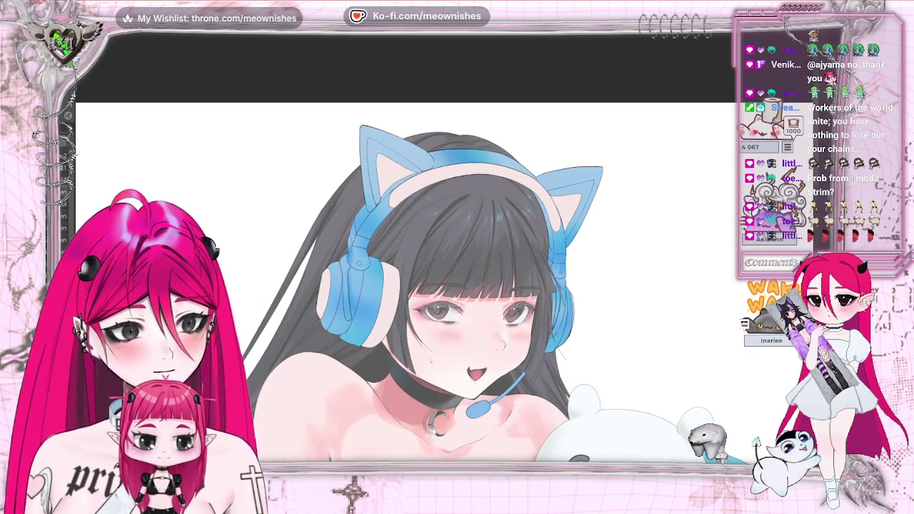
{"action": "scroll", "coordinate": [551, 177], "scroll_direction": "down", "scroll_amount": 1}
{"action": "scroll", "coordinate": [551, 177], "scroll_direction": "down", "scroll_amount": 1}
{"action": "scroll", "coordinate": [427, 339], "scroll_direction": "down", "scroll_amount": 1}
{"action": "scroll", "coordinate": [426, 339], "scroll_direction": "down", "scroll_amount": 2}
{"action": "scroll", "coordinate": [427, 339], "scroll_direction": "up", "scroll_amount": 3}
{"action": "scroll", "coordinate": [443, 265], "scroll_direction": "up", "scroll_amount": 3}
{"action": "scroll", "coordinate": [443, 264], "scroll_direction": "up", "scroll_amount": 1}
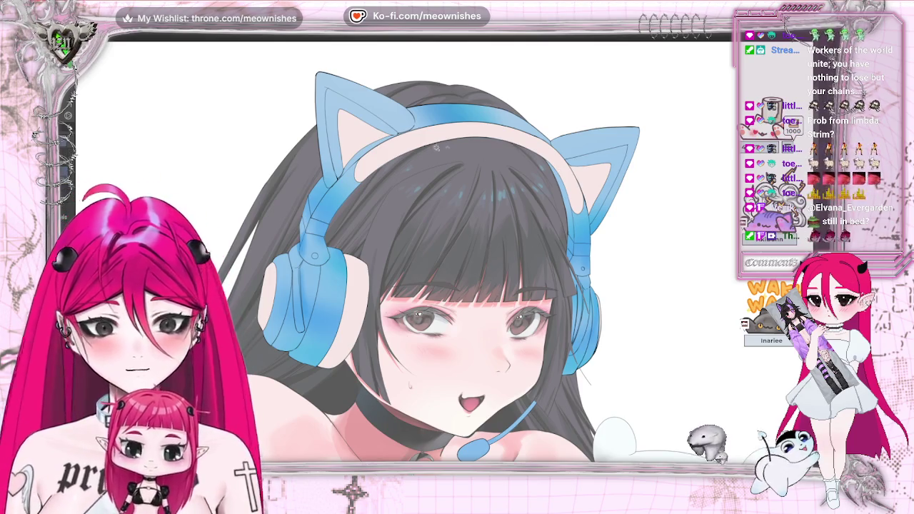
Select both inner cat ears, airbrush them a brighter pink, then deselect
{"action": "left_click", "coordinate": [350, 118]}
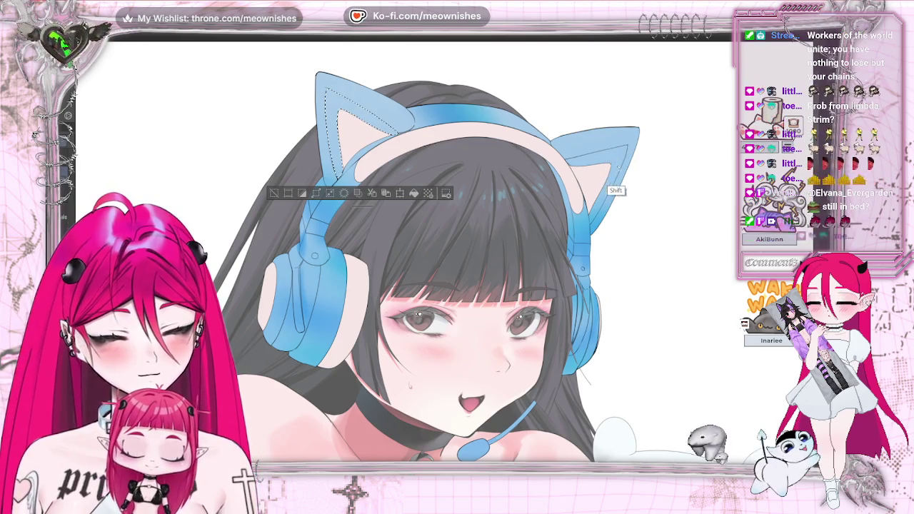
{"action": "left_click", "coordinate": [607, 184], "text": "shift"}
{"action": "left_click_drag", "start_coordinate": [332, 93], "coordinate": [604, 146]}
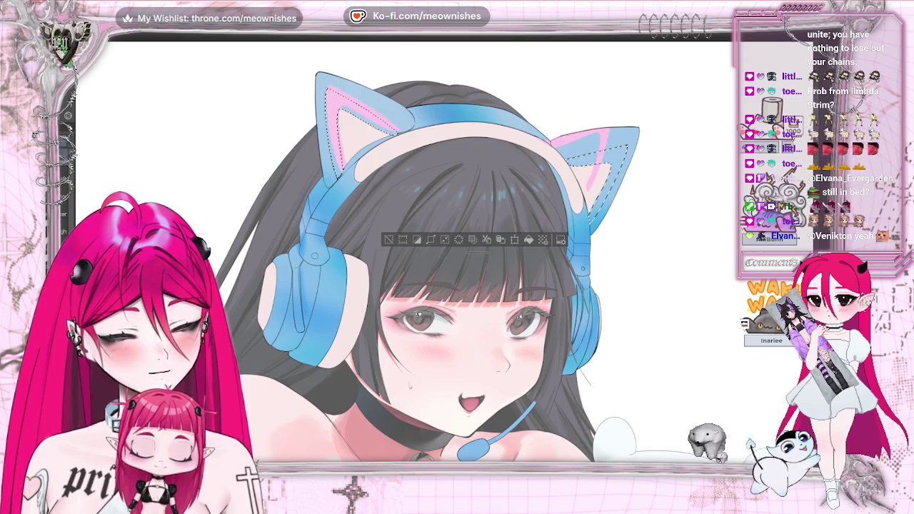
{"action": "key", "text": "Delete"}
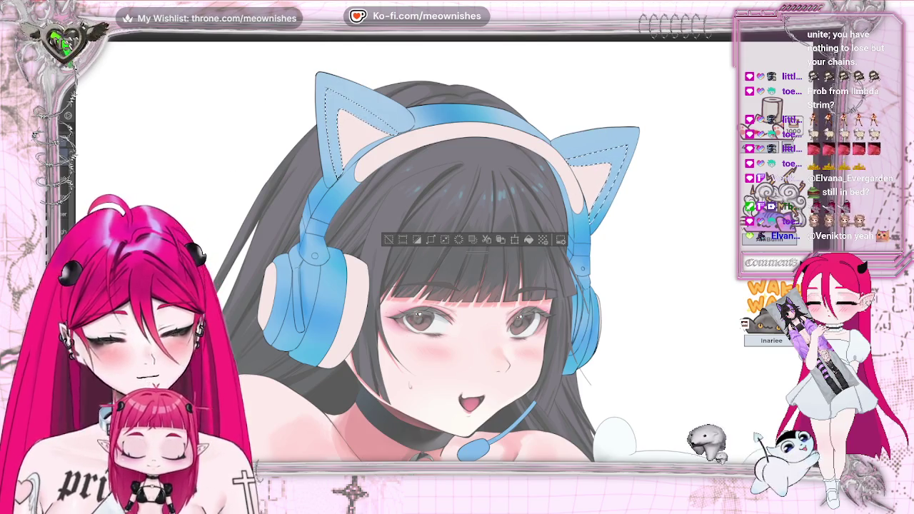
{"action": "key", "text": "ctrl+z"}
{"action": "key", "text": "ctrl+z"}
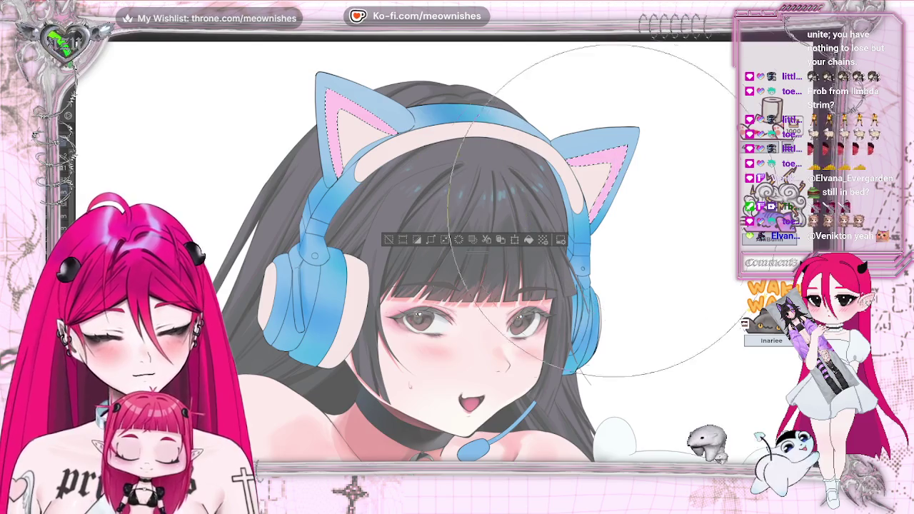
{"action": "key", "text": "ctrl+d"}
{"action": "scroll", "coordinate": [445, 264], "scroll_direction": "down", "scroll_amount": 5}
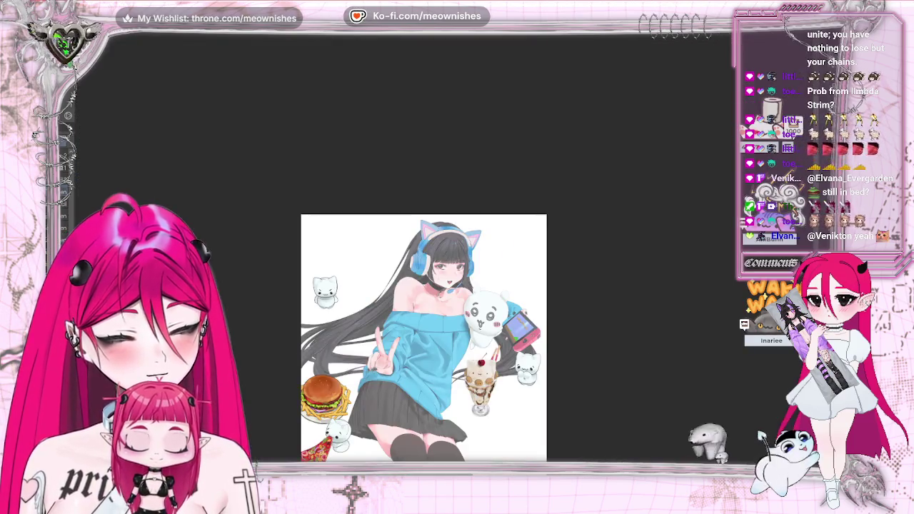
{"action": "key", "text": "m"}
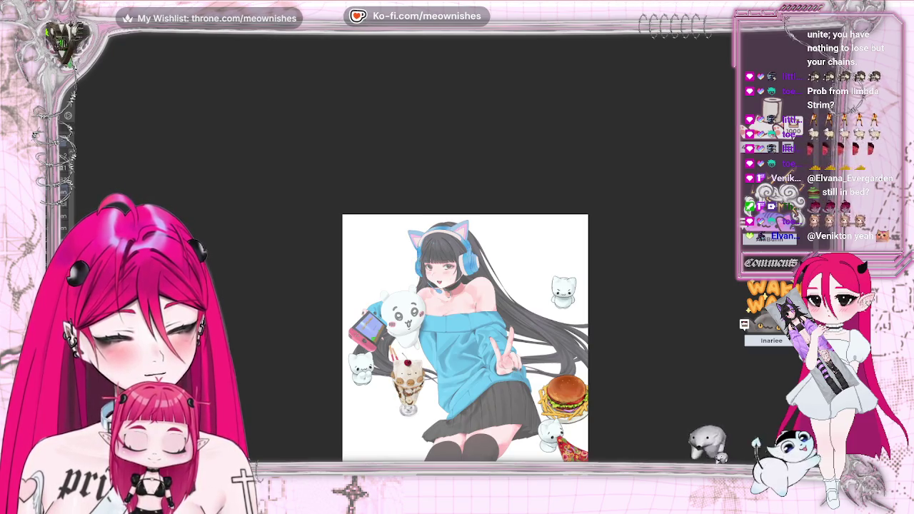
{"action": "key", "text": "m"}
{"action": "scroll", "coordinate": [443, 255], "scroll_direction": "down", "scroll_amount": 2}
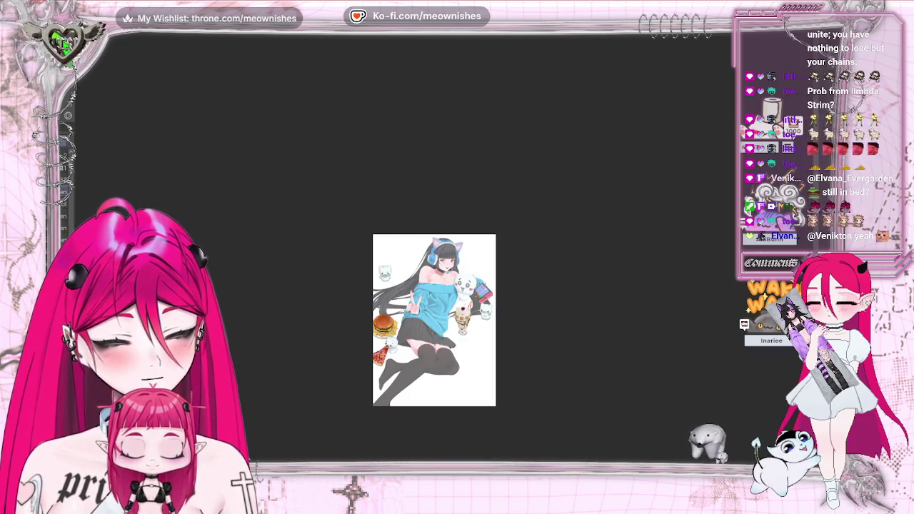
{"action": "scroll", "coordinate": [443, 254], "scroll_direction": "up", "scroll_amount": 6}
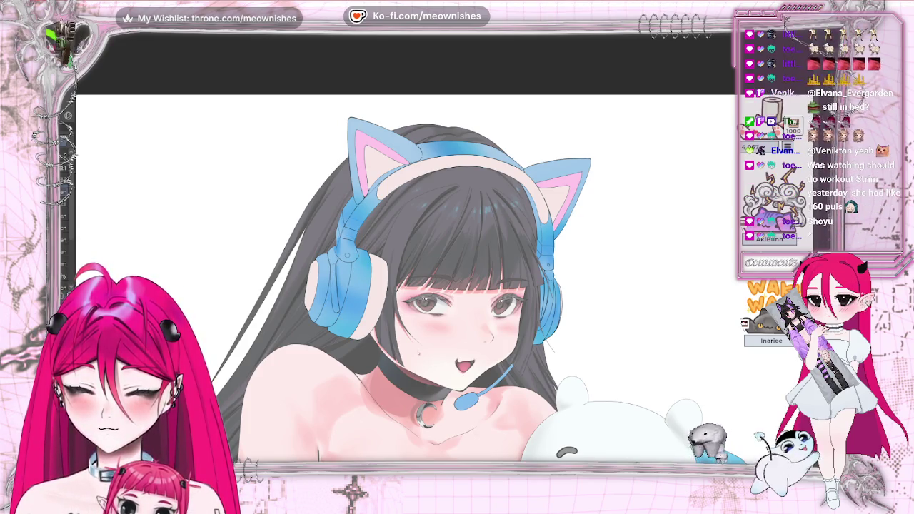
Undo the fade to restore full contrast on the hair and skin, then zoom in on the face
{"action": "key", "text": "ctrl+z"}
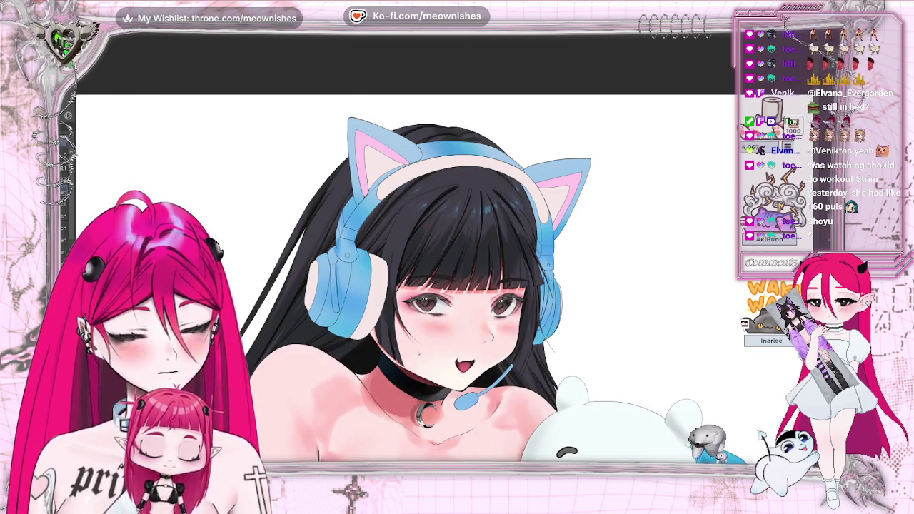
{"action": "scroll", "coordinate": [403, 278], "scroll_direction": "up", "scroll_amount": 10}
{"action": "scroll", "coordinate": [403, 279], "scroll_direction": "down", "scroll_amount": 5}
{"action": "scroll", "coordinate": [404, 279], "scroll_direction": "down", "scroll_amount": 3}
{"action": "scroll", "coordinate": [404, 279], "scroll_direction": "down", "scroll_amount": 3}
{"action": "scroll", "coordinate": [444, 260], "scroll_direction": "up", "scroll_amount": 1}
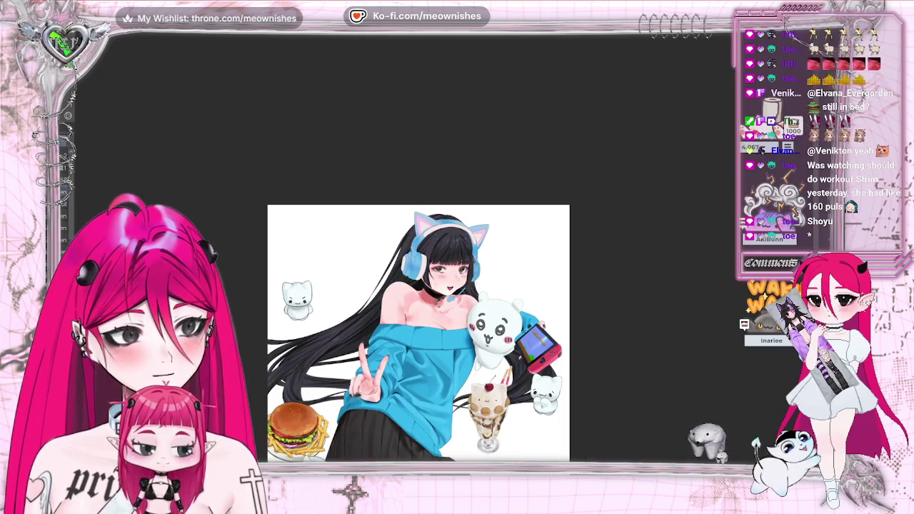
{"action": "scroll", "coordinate": [444, 261], "scroll_direction": "up", "scroll_amount": 3}
{"action": "scroll", "coordinate": [443, 261], "scroll_direction": "up", "scroll_amount": 1}
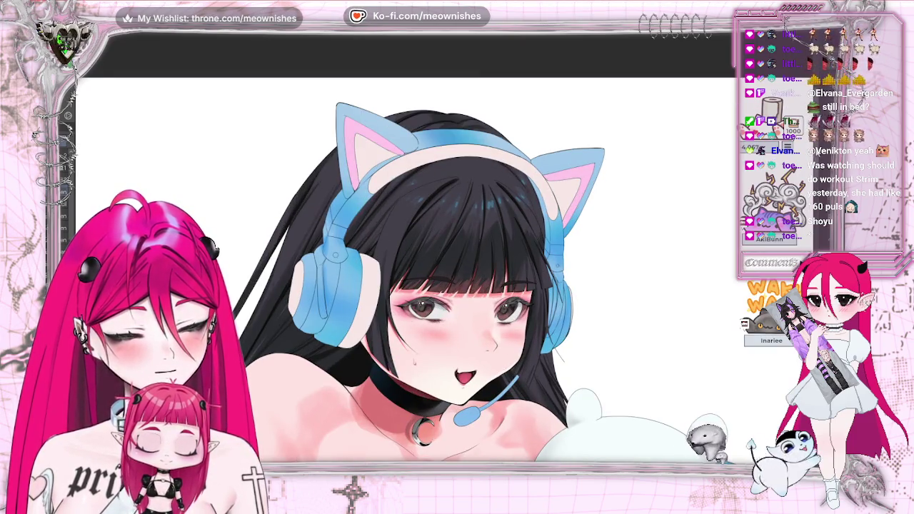
{"action": "scroll", "coordinate": [404, 272], "scroll_direction": "down", "scroll_amount": 3}
{"action": "scroll", "coordinate": [404, 271], "scroll_direction": "up", "scroll_amount": 3}
{"action": "scroll", "coordinate": [404, 272], "scroll_direction": "down", "scroll_amount": 3}
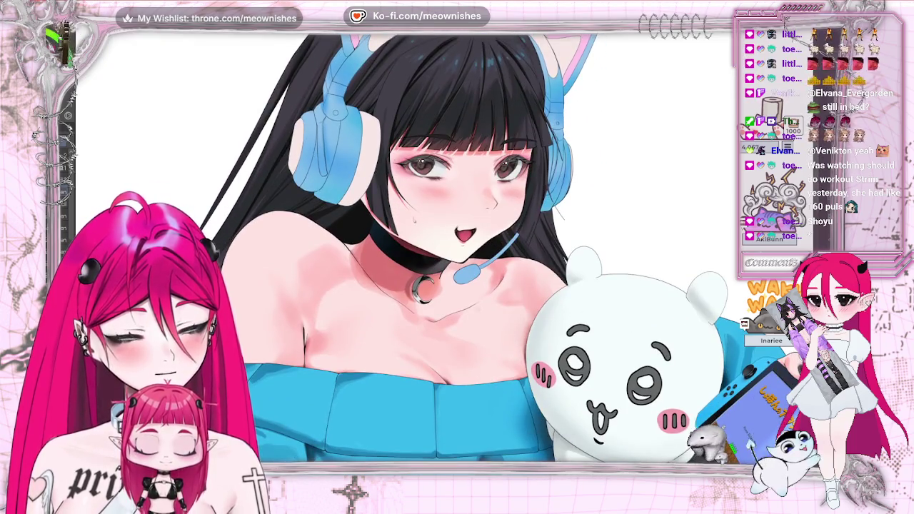
{"action": "scroll", "coordinate": [403, 271], "scroll_direction": "up", "scroll_amount": 1}
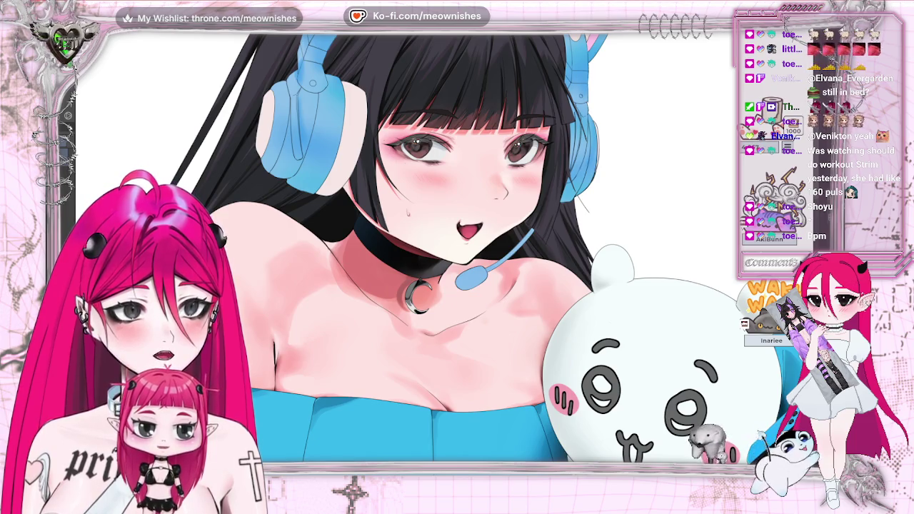
Compare the pink microphone tip against the whole illustration, zooming out and back in
{"action": "scroll", "coordinate": [152, 40], "scroll_direction": "up", "scroll_amount": 5}
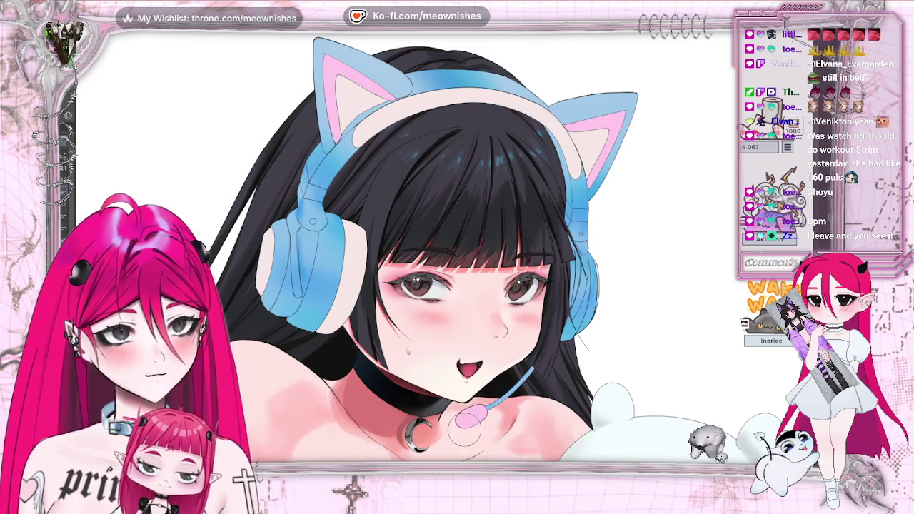
{"action": "key", "text": "ctrl+minus"}
{"action": "key", "text": "ctrl+minus"}
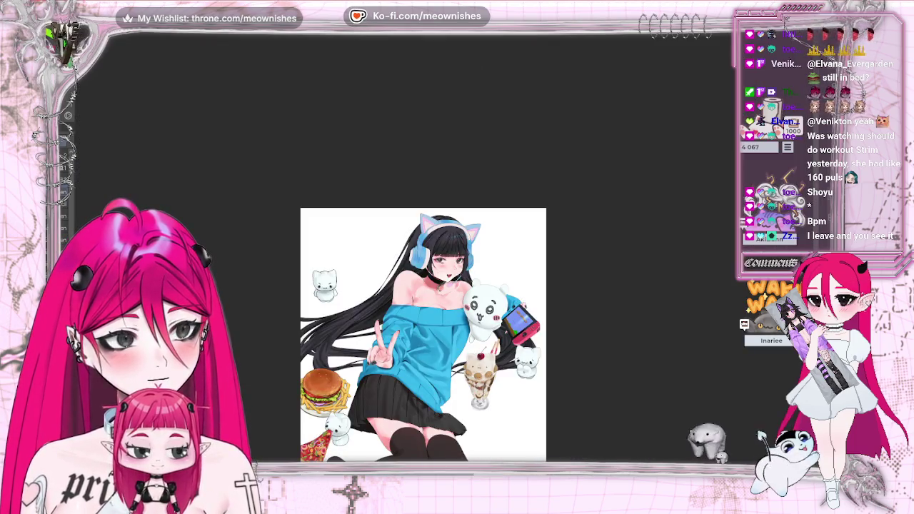
{"action": "key", "text": "ctrl+plus"}
{"action": "key", "text": "ctrl+plus"}
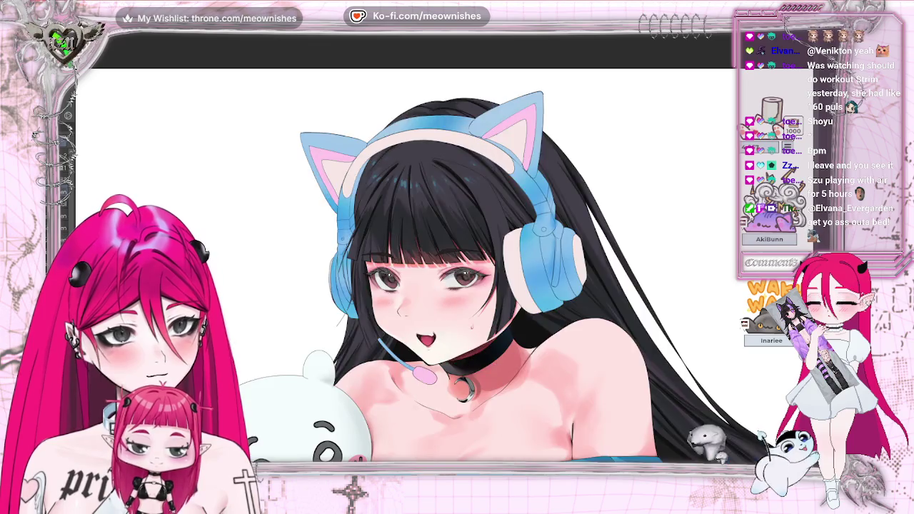
{"action": "key", "text": "ctrl+minus"}
{"action": "key", "text": "ctrl+minus"}
{"action": "key", "text": "ctrl+plus"}
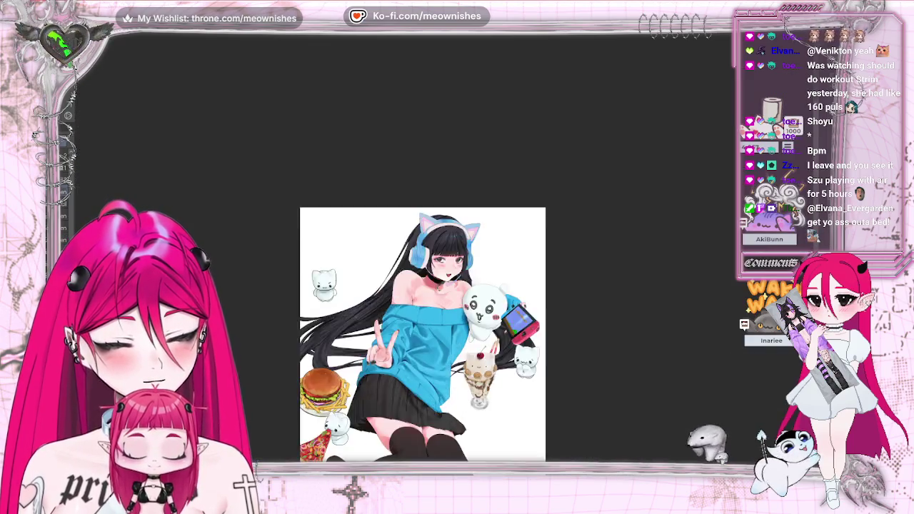
{"action": "key", "text": "ctrl+plus"}
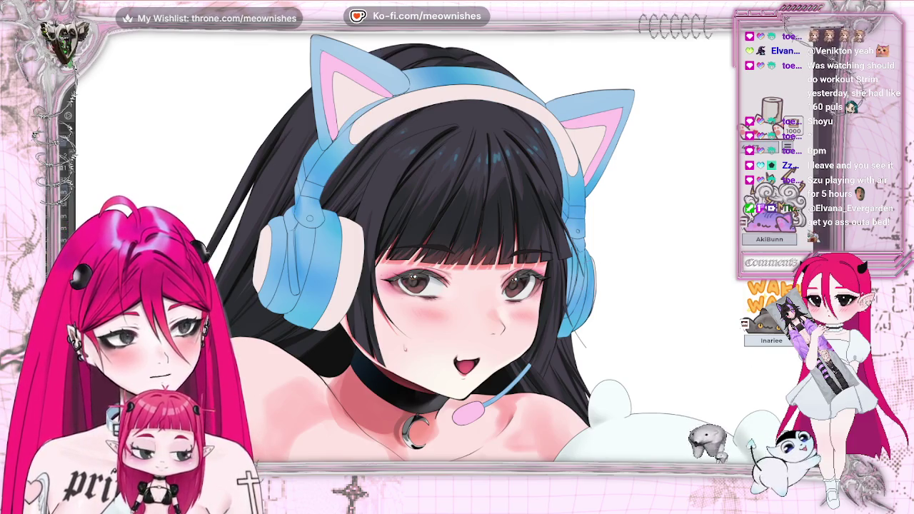
Undo the pink on the microphone tip and zoom out and back in to check
{"action": "key", "text": "ctrl+z"}
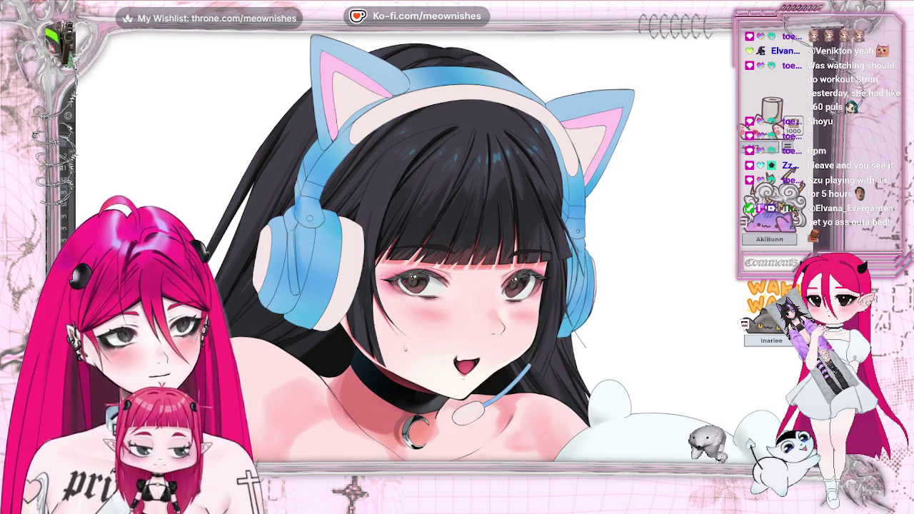
{"action": "key", "text": "ctrl+minus"}
{"action": "key", "text": "ctrl+minus"}
{"action": "key", "text": "ctrl+plus"}
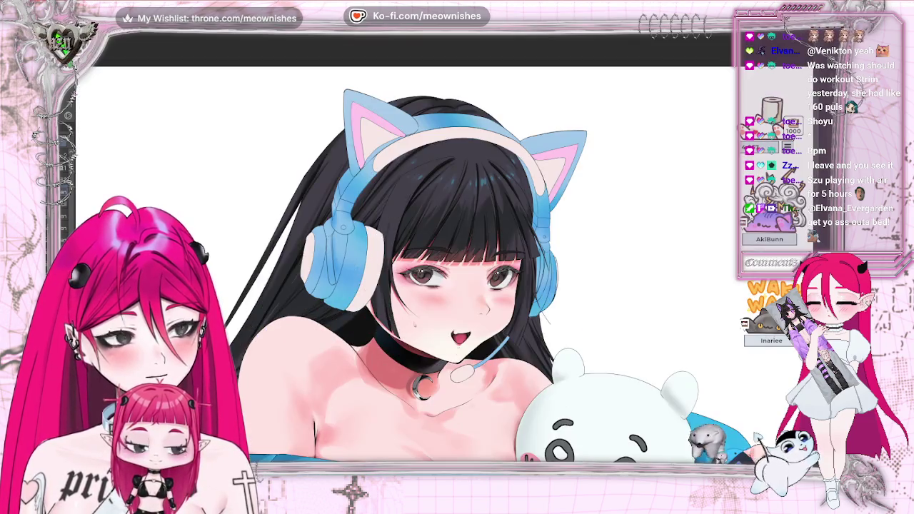
{"action": "key", "text": "ctrl+plus"}
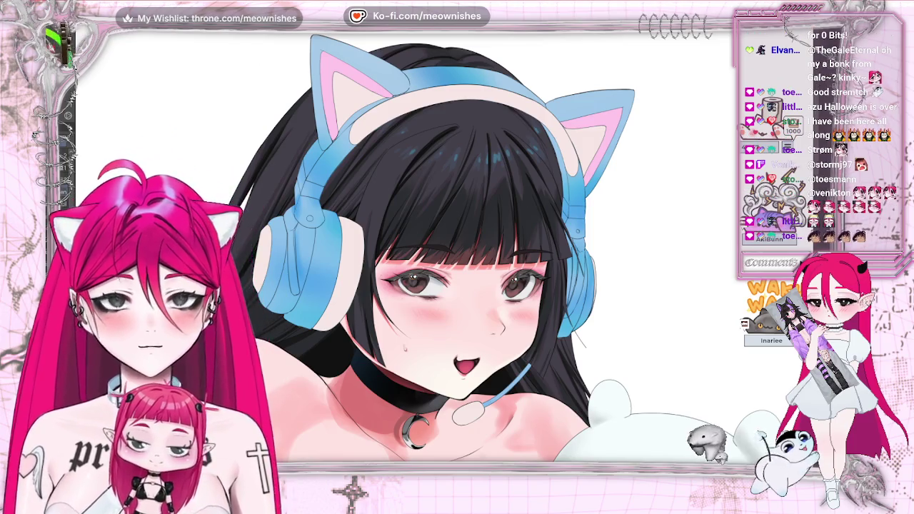
{"action": "scroll", "coordinate": [409, 320], "scroll_direction": "down", "scroll_amount": 2}
{"action": "scroll", "coordinate": [409, 320], "scroll_direction": "down", "scroll_amount": 1}
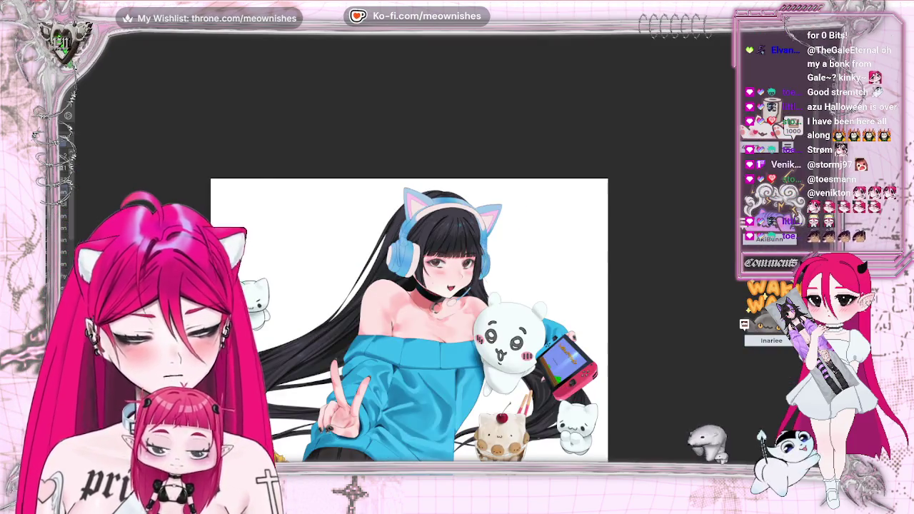
{"action": "scroll", "coordinate": [444, 254], "scroll_direction": "down", "scroll_amount": 1}
{"action": "scroll", "coordinate": [444, 254], "scroll_direction": "down", "scroll_amount": 1}
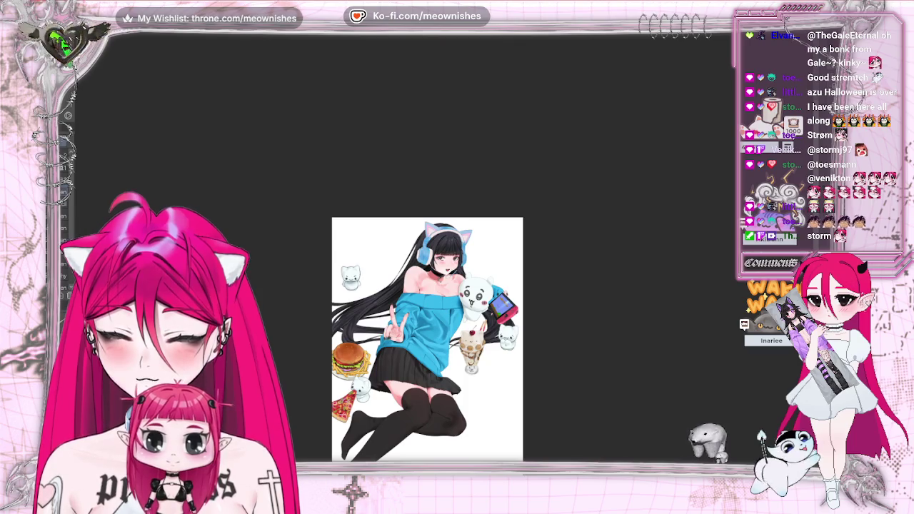
{"action": "scroll", "coordinate": [444, 254], "scroll_direction": "up", "scroll_amount": 2}
{"action": "scroll", "coordinate": [444, 254], "scroll_direction": "up", "scroll_amount": 2}
{"action": "scroll", "coordinate": [444, 254], "scroll_direction": "down", "scroll_amount": 3}
{"action": "scroll", "coordinate": [445, 254], "scroll_direction": "up", "scroll_amount": 2}
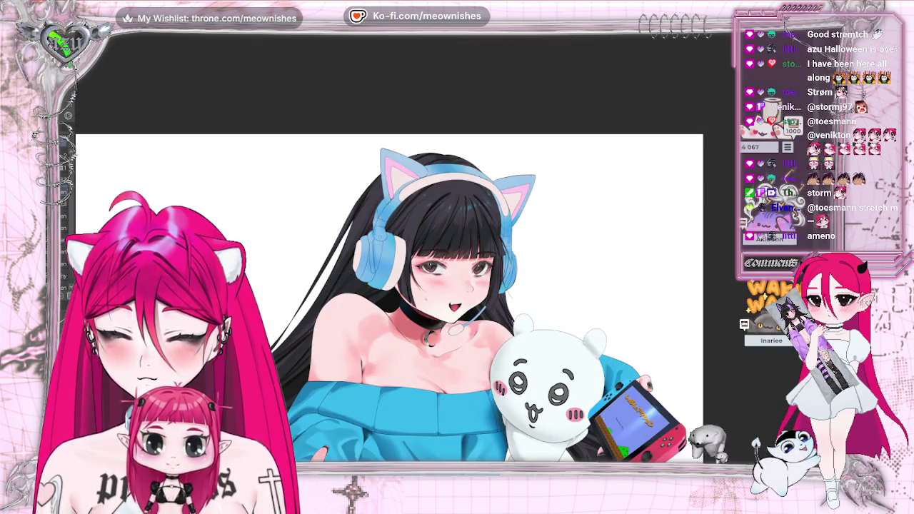
{"action": "scroll", "coordinate": [445, 254], "scroll_direction": "up", "scroll_amount": 2}
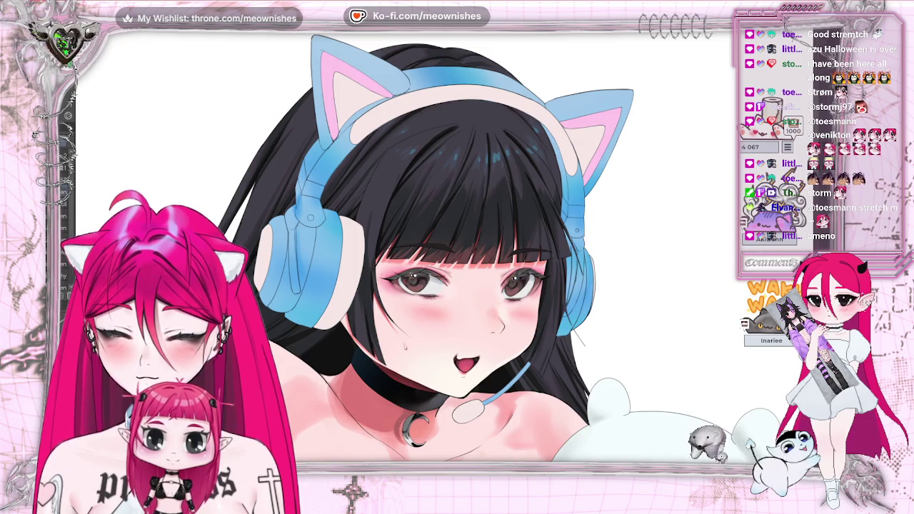
{"action": "key", "text": "h"}
{"action": "scroll", "coordinate": [444, 254], "scroll_direction": "up", "scroll_amount": 2}
{"action": "scroll", "coordinate": [445, 254], "scroll_direction": "down", "scroll_amount": 3}
{"action": "scroll", "coordinate": [444, 254], "scroll_direction": "down", "scroll_amount": 2}
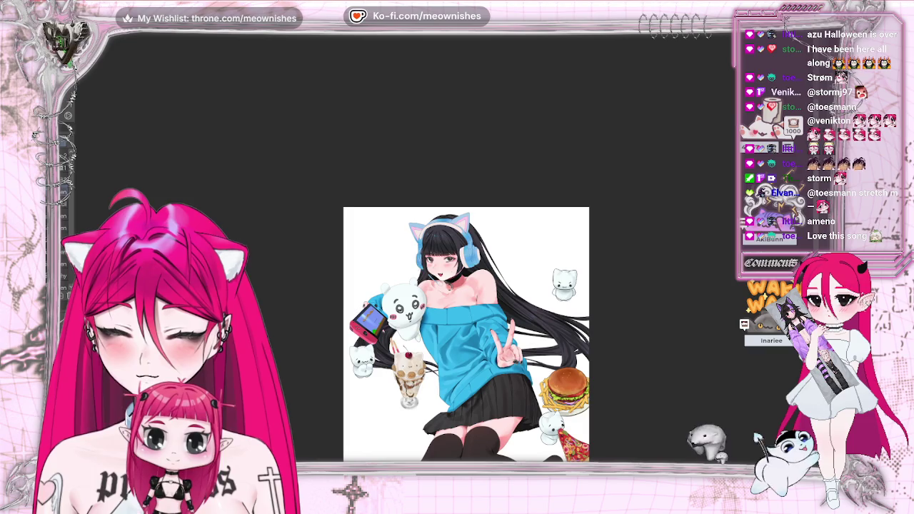
{"action": "key", "text": "h"}
{"action": "scroll", "coordinate": [444, 255], "scroll_direction": "up", "scroll_amount": 3}
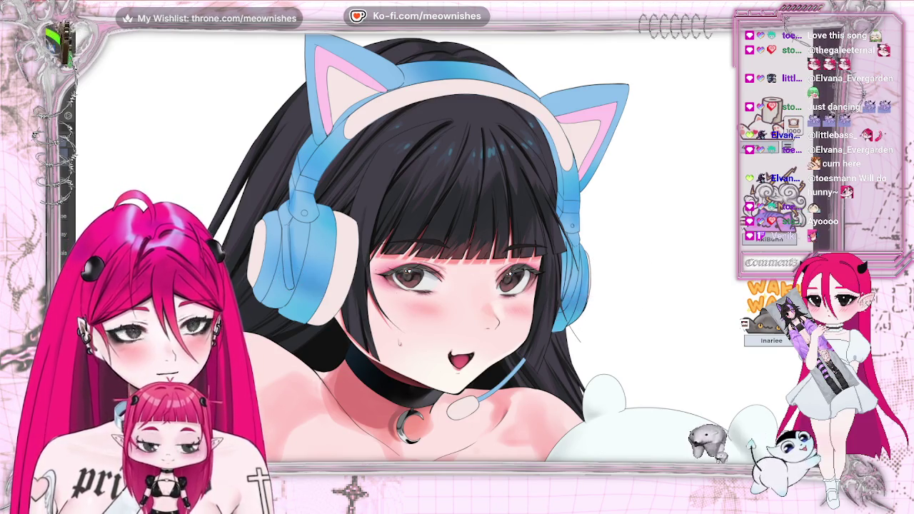
{"action": "key", "text": "ctrl+0"}
{"action": "scroll", "coordinate": [439, 286], "scroll_direction": "down", "scroll_amount": 3}
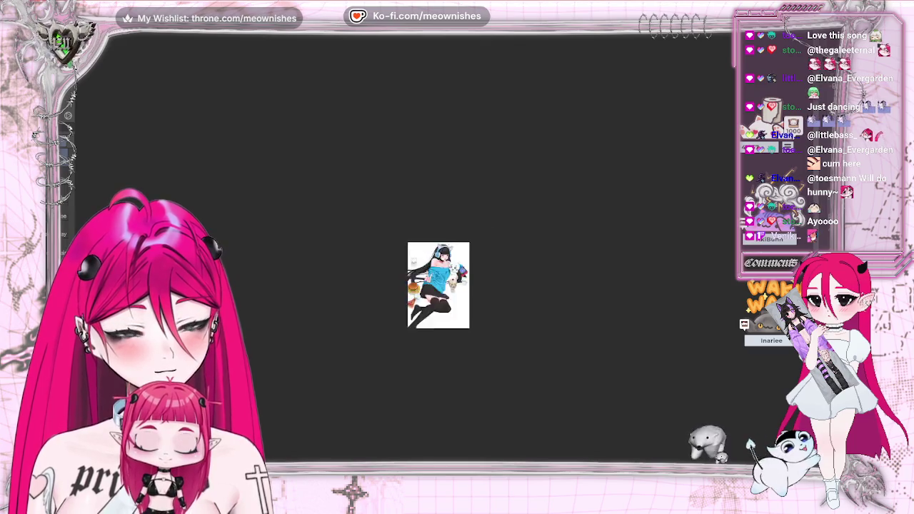
{"action": "scroll", "coordinate": [439, 257], "scroll_direction": "up", "scroll_amount": 10}
{"action": "scroll", "coordinate": [440, 257], "scroll_direction": "up", "scroll_amount": 2}
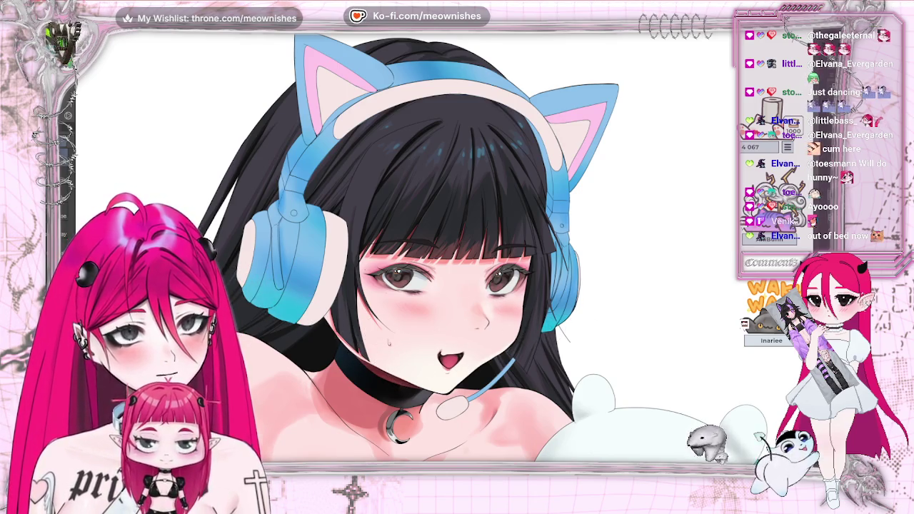
Zoom in on the face, double the brush size, and inspect the eyes and bangs
{"action": "scroll", "coordinate": [440, 250], "scroll_direction": "down", "scroll_amount": 5}
{"action": "scroll", "coordinate": [436, 250], "scroll_direction": "up", "scroll_amount": 3}
{"action": "scroll", "coordinate": [436, 250], "scroll_direction": "up", "scroll_amount": 2}
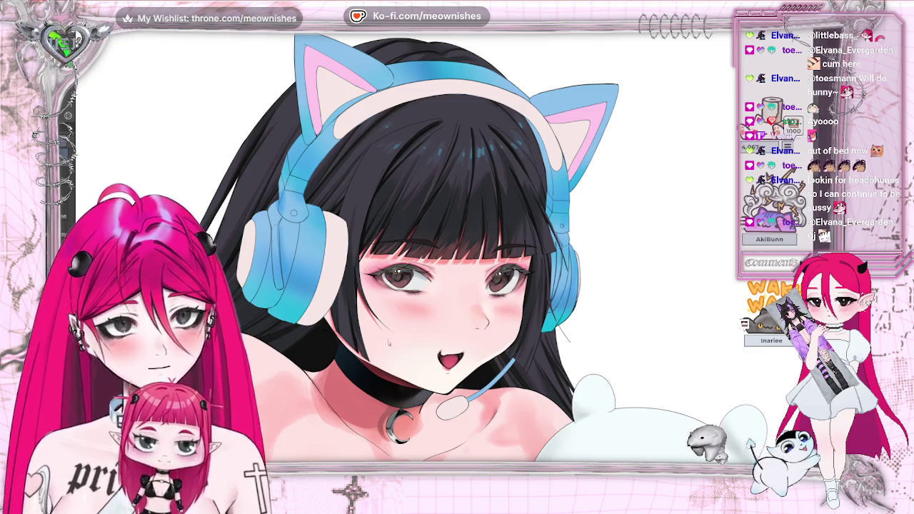
{"action": "key", "text": "bracketright"}
{"action": "key", "text": "bracketright"}
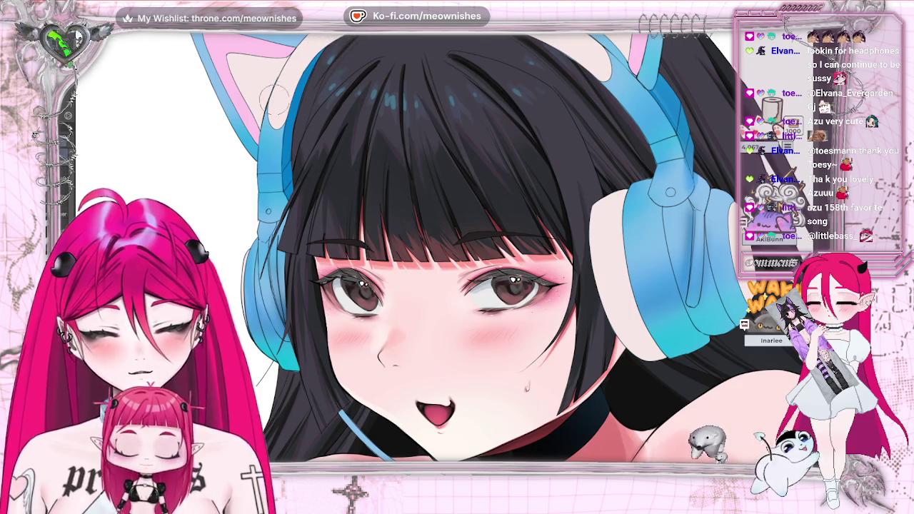
{"action": "scroll", "coordinate": [420, 285], "scroll_direction": "down", "scroll_amount": 1}
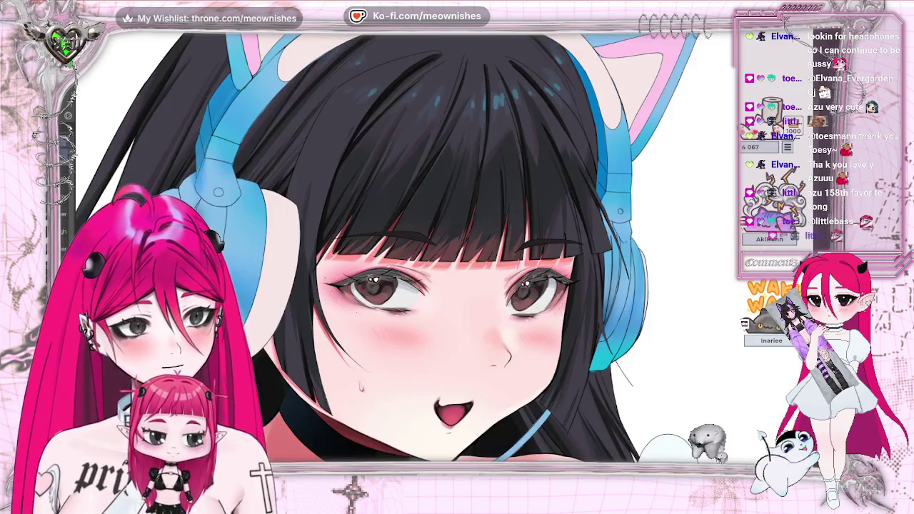
{"action": "scroll", "coordinate": [420, 286], "scroll_direction": "down", "scroll_amount": 3}
{"action": "scroll", "coordinate": [420, 334], "scroll_direction": "down", "scroll_amount": 2}
{"action": "scroll", "coordinate": [439, 257], "scroll_direction": "up", "scroll_amount": 3}
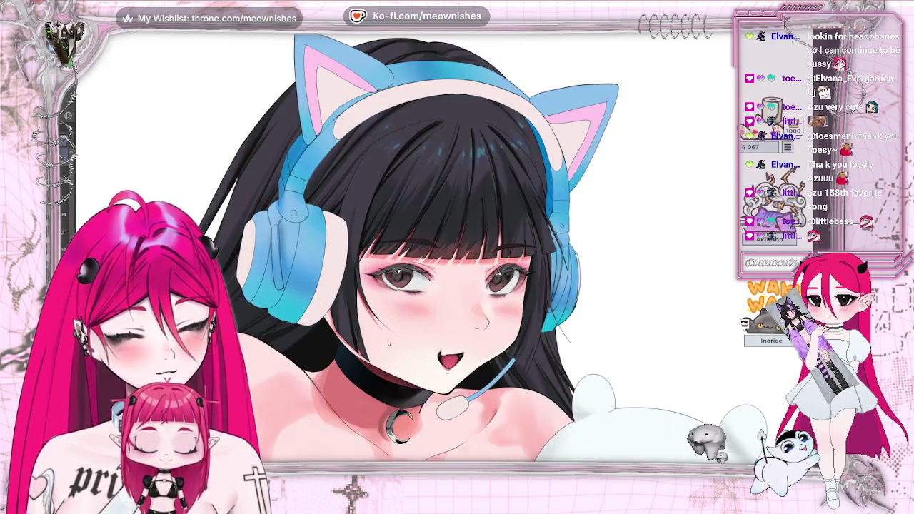
{"action": "scroll", "coordinate": [440, 258], "scroll_direction": "up", "scroll_amount": 1}
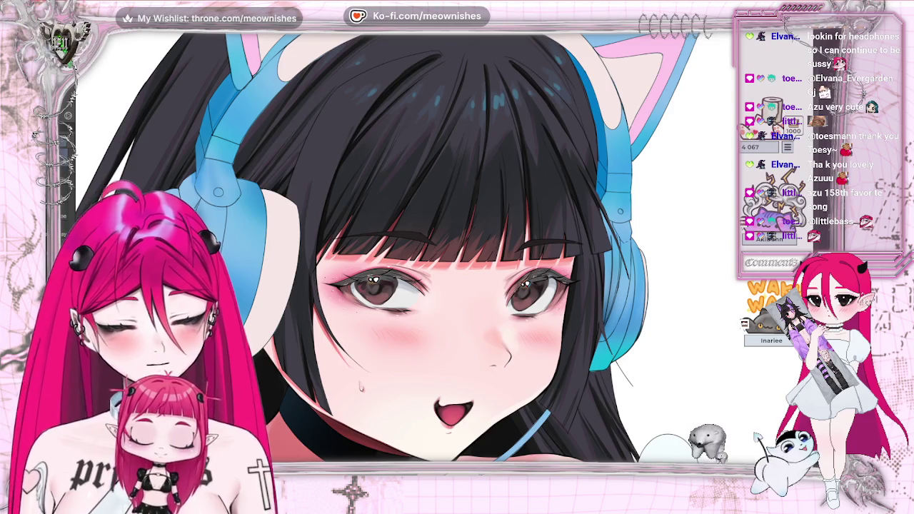
{"action": "key", "text": "ctrl+0"}
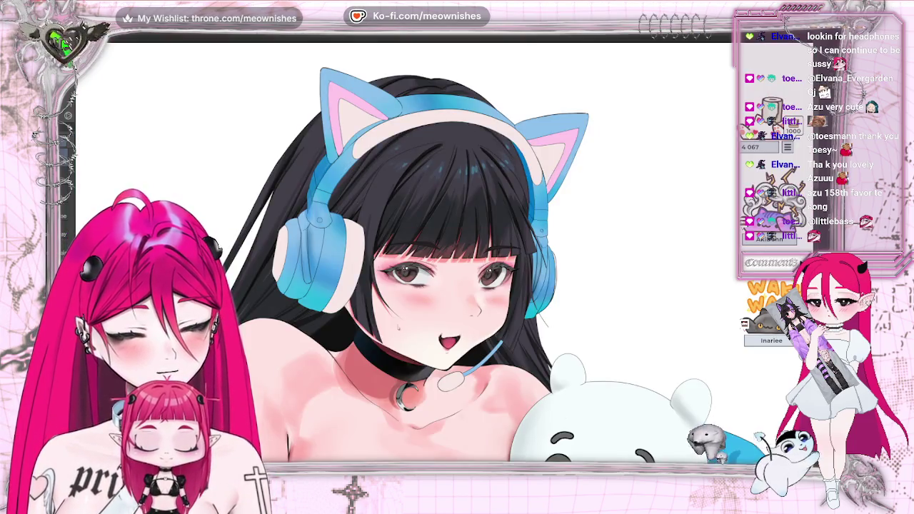
{"action": "key", "text": "ctrl+0"}
{"action": "key", "text": "ctrl+minus"}
{"action": "scroll", "coordinate": [441, 254], "scroll_direction": "up", "scroll_amount": 5}
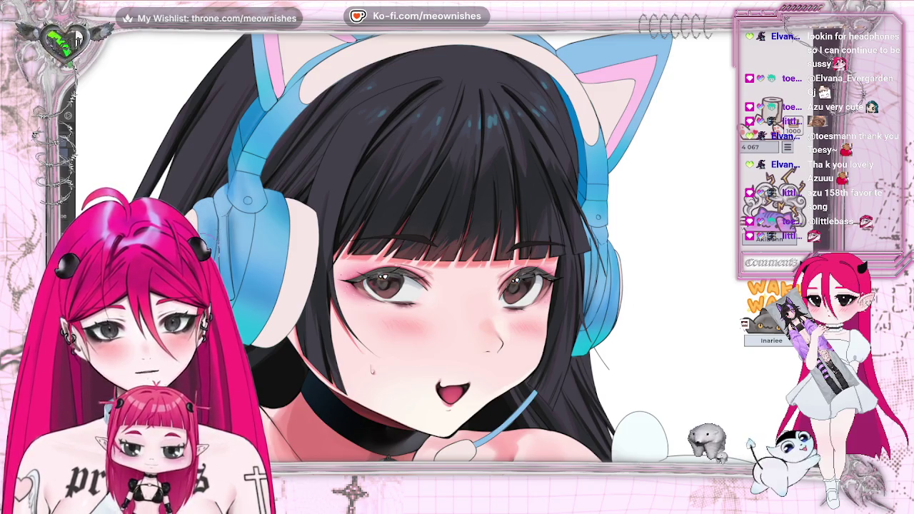
{"action": "key", "text": "ctrl+minus"}
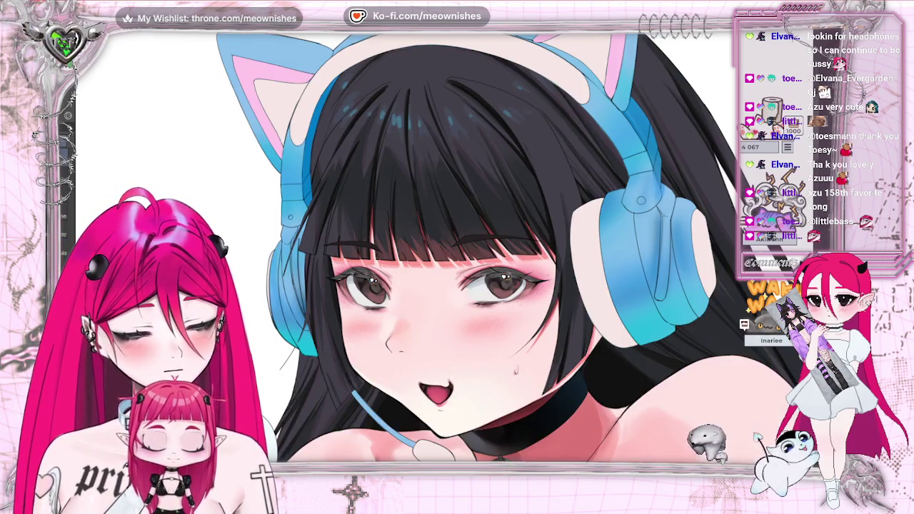
{"action": "key", "text": "ctrl+minus"}
{"action": "key", "text": "ctrl+minus"}
{"action": "key", "text": "ctrl+minus"}
{"action": "key", "text": "h"}
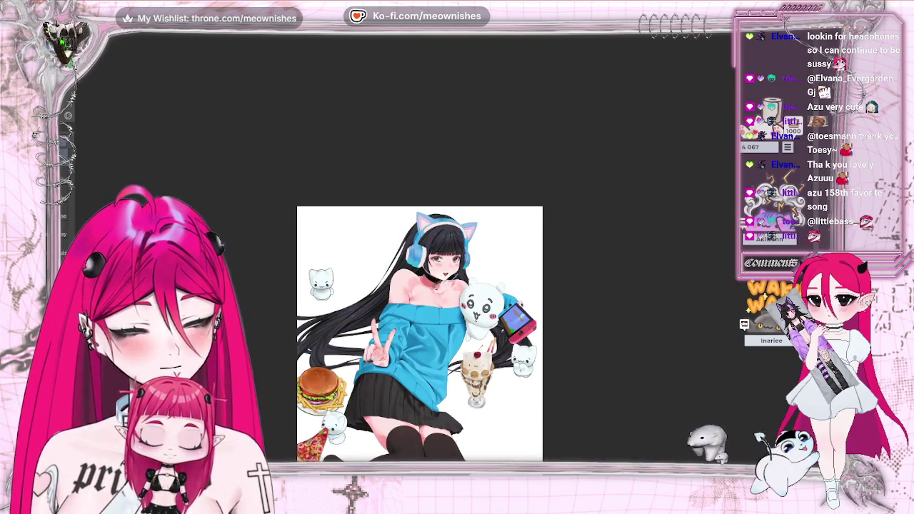
{"action": "key", "text": "ctrl+minus"}
{"action": "key", "text": "ctrl+plus"}
{"action": "key", "text": "ctrl+plus"}
{"action": "key", "text": "ctrl+plus"}
{"action": "key", "text": "ctrl+plus"}
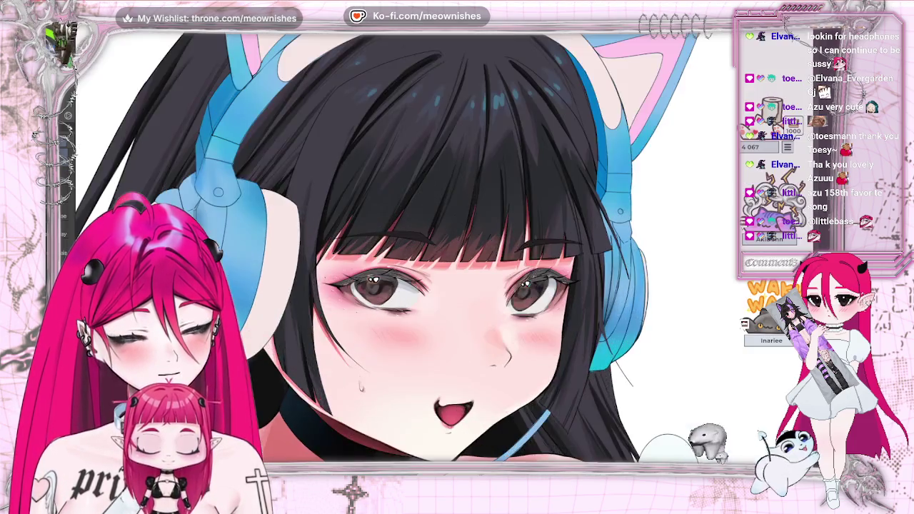
{"action": "key", "text": "ctrl+minus"}
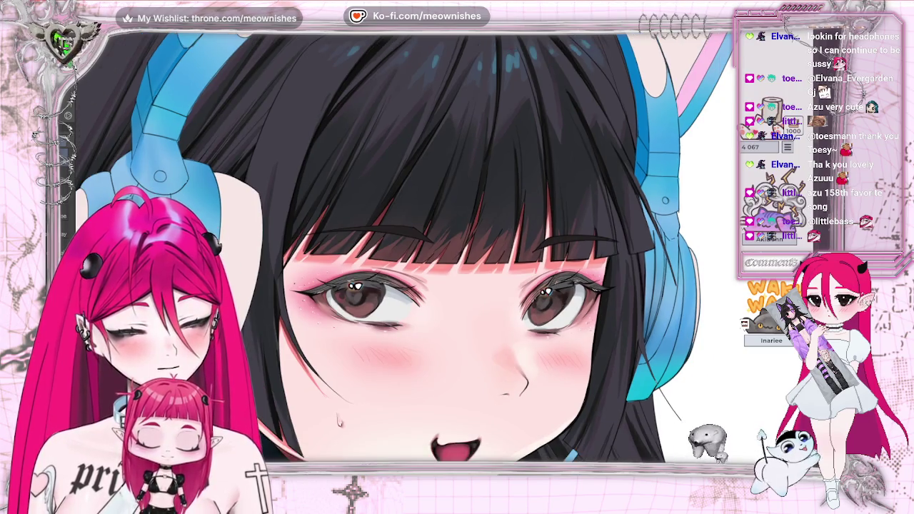
{"action": "key", "text": "ctrl+minus"}
{"action": "key", "text": "ctrl+minus"}
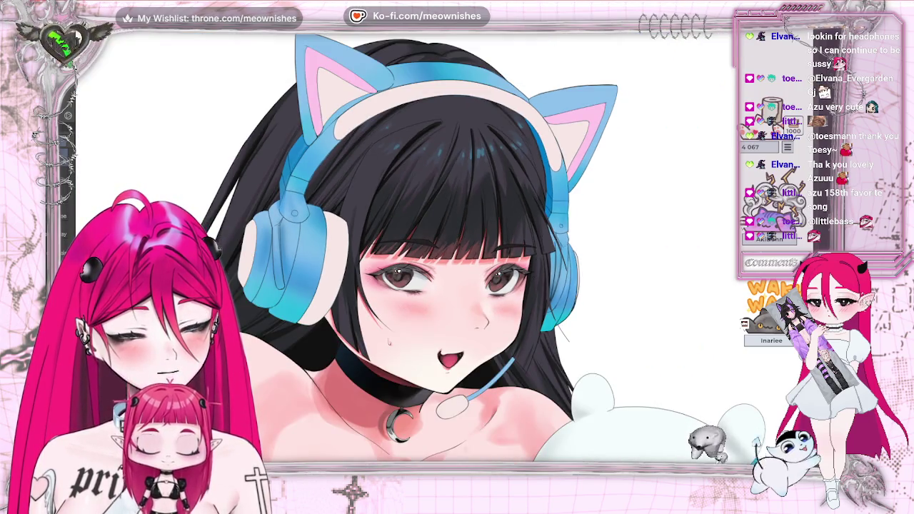
{"action": "key", "text": "ctrl+z"}
{"action": "key", "text": "ctrl+y"}
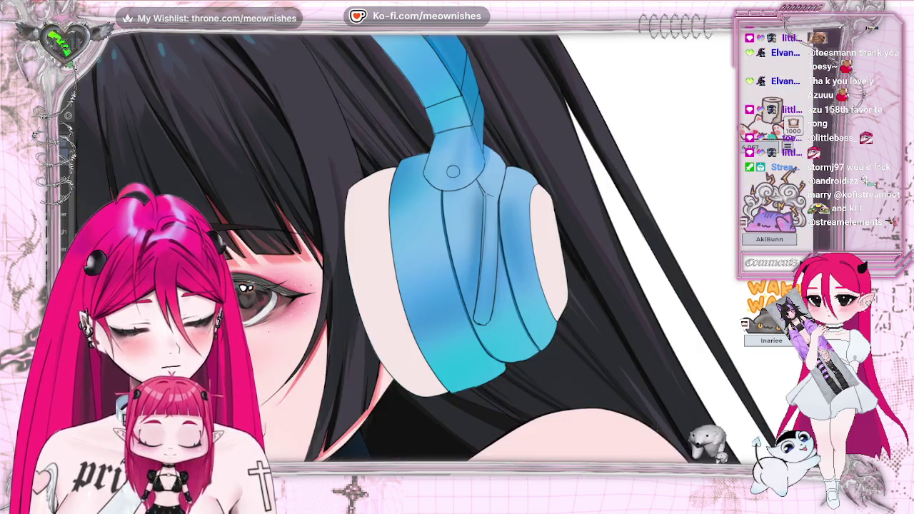
Mirror the view to check the headphone, then fit the whole illustration in the window
{"action": "key", "text": "m"}
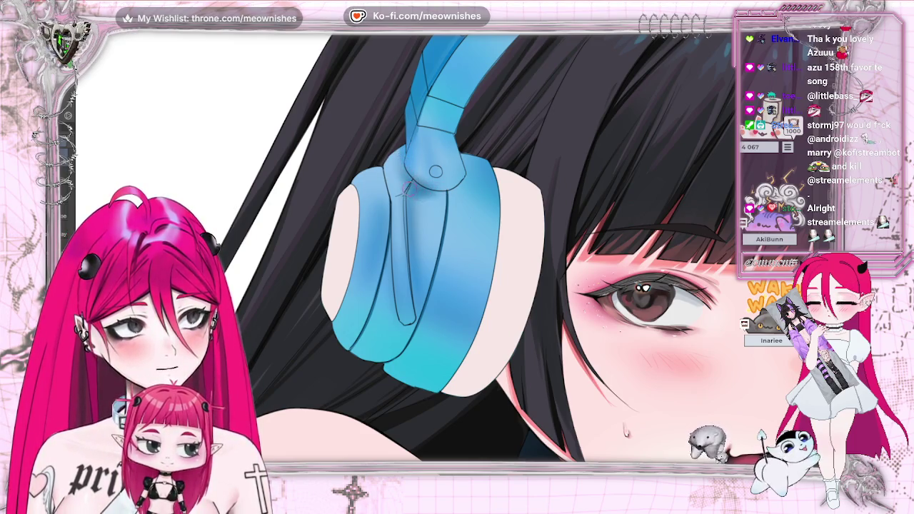
{"action": "key", "text": "ctrl+0"}
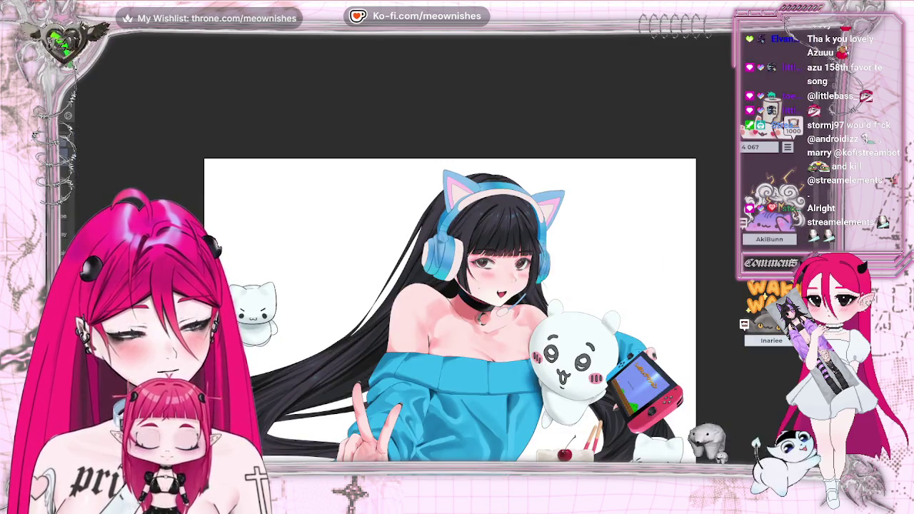
{"action": "scroll", "coordinate": [447, 237], "scroll_direction": "up", "scroll_amount": 3}
{"action": "scroll", "coordinate": [447, 237], "scroll_direction": "up", "scroll_amount": 3}
{"action": "scroll", "coordinate": [447, 237], "scroll_direction": "up", "scroll_amount": 3}
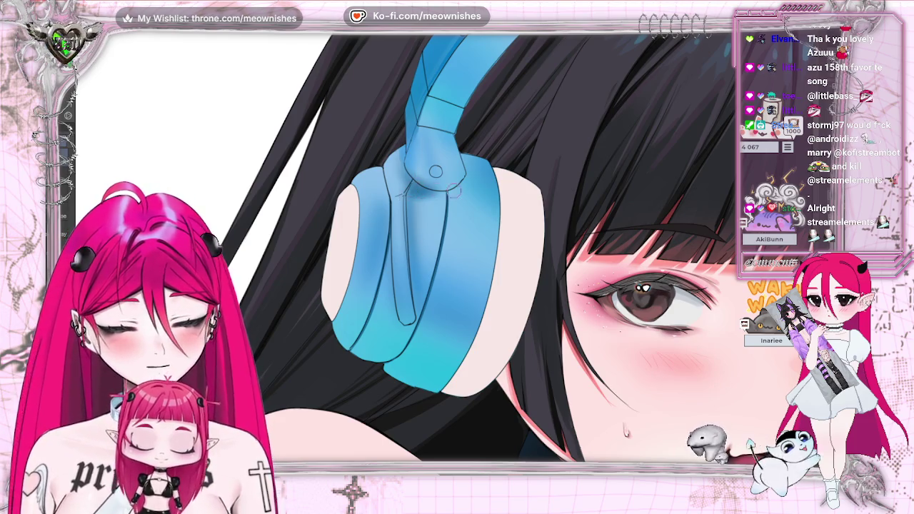
{"action": "key", "text": "ctrl+0"}
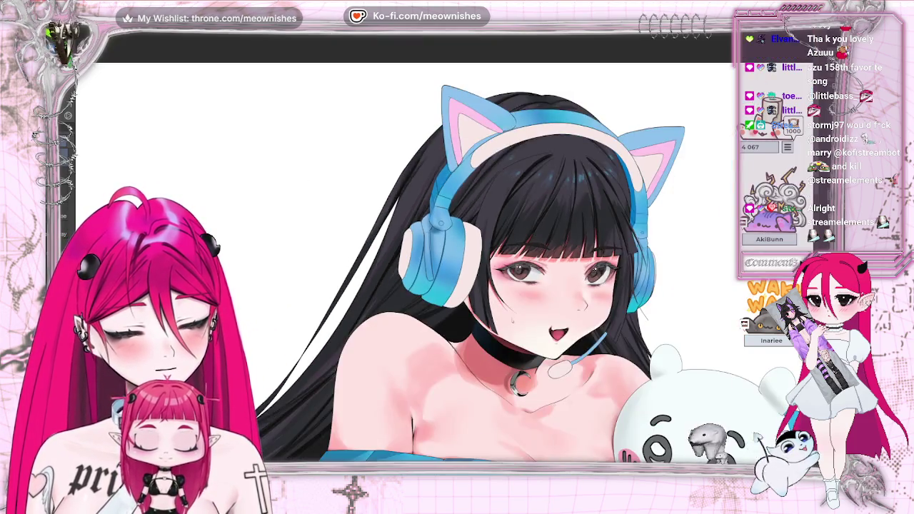
{"action": "scroll", "coordinate": [457, 214], "scroll_direction": "up", "scroll_amount": 3}
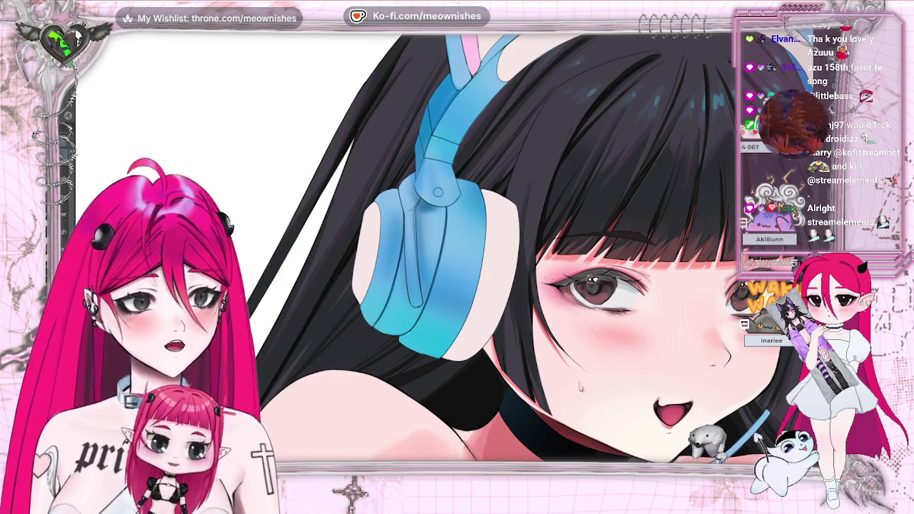
{"action": "scroll", "coordinate": [447, 286], "scroll_direction": "down", "scroll_amount": 2}
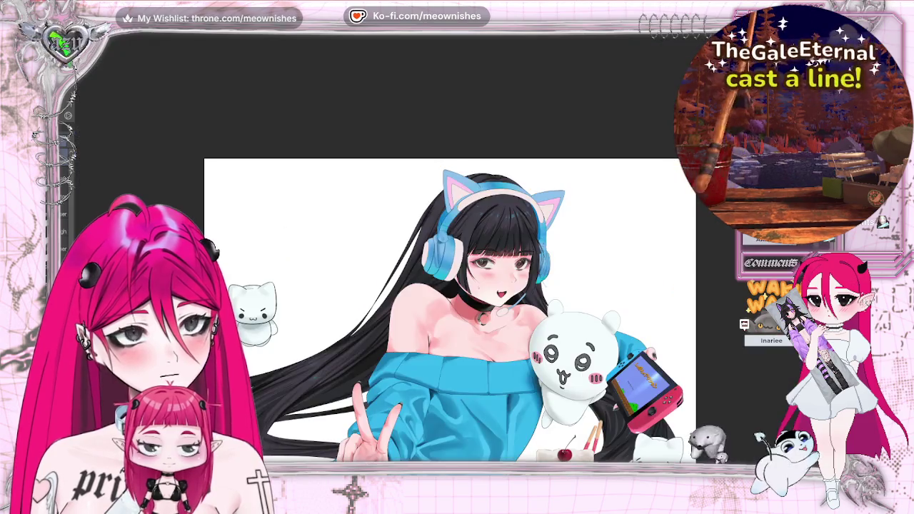
Mirror the canvas to check proportions, flip it back, then zoom in on the face and headphones
{"action": "scroll", "coordinate": [447, 333], "scroll_direction": "down", "scroll_amount": 2}
{"action": "key", "text": "m"}
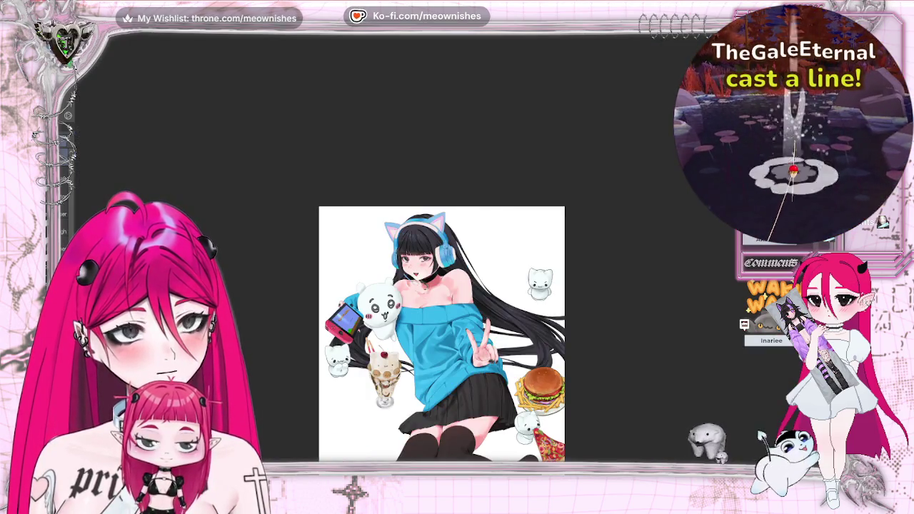
{"action": "key", "text": "m"}
{"action": "scroll", "coordinate": [447, 333], "scroll_direction": "down", "scroll_amount": 1}
{"action": "scroll", "coordinate": [447, 333], "scroll_direction": "up", "scroll_amount": 2}
{"action": "scroll", "coordinate": [465, 271], "scroll_direction": "up", "scroll_amount": 3}
{"action": "scroll", "coordinate": [465, 271], "scroll_direction": "up", "scroll_amount": 1}
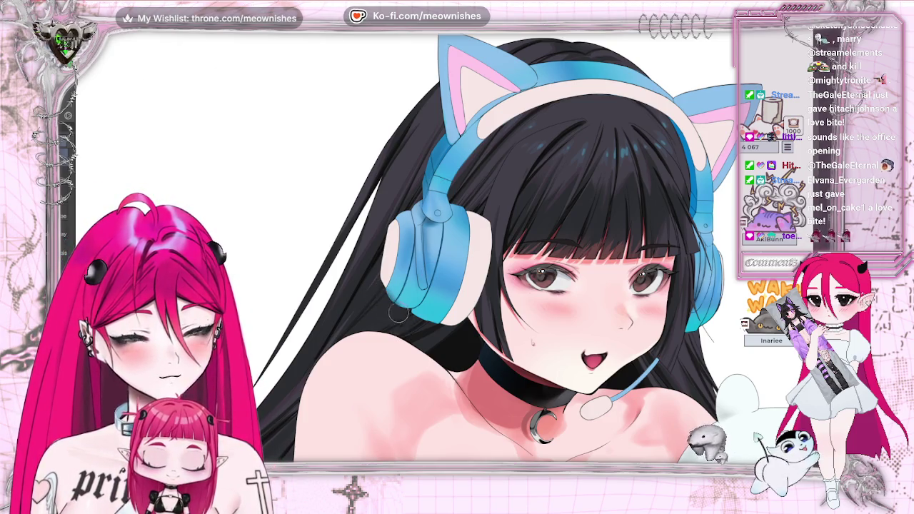
Zoom in close on the headphone ear cup and pink cat ear
{"action": "scroll", "coordinate": [382, 346], "scroll_direction": "down", "scroll_amount": 3}
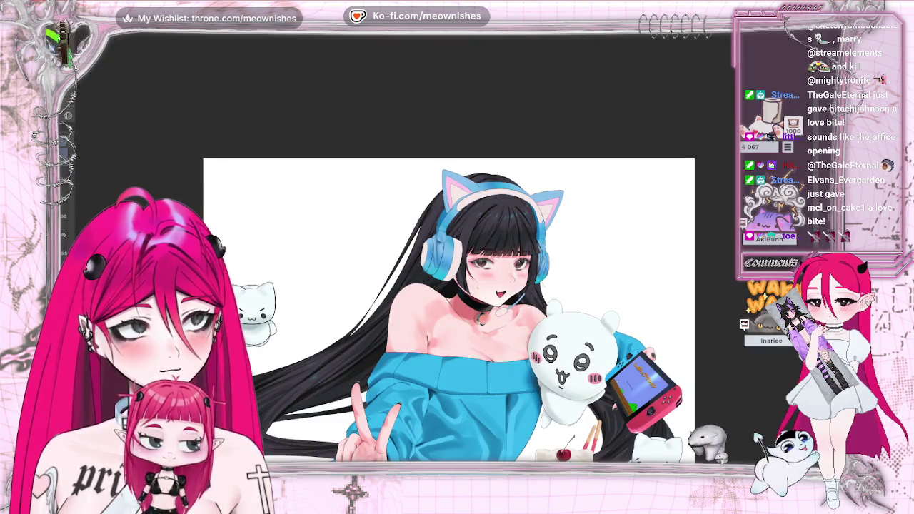
{"action": "scroll", "coordinate": [382, 346], "scroll_direction": "up", "scroll_amount": 5}
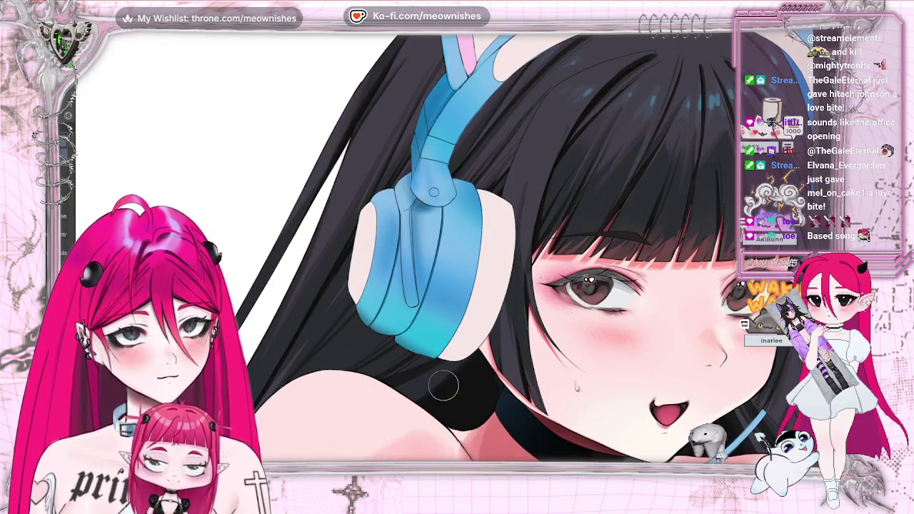
{"action": "scroll", "coordinate": [440, 383], "scroll_direction": "down", "scroll_amount": 2}
{"action": "scroll", "coordinate": [440, 384], "scroll_direction": "down", "scroll_amount": 3}
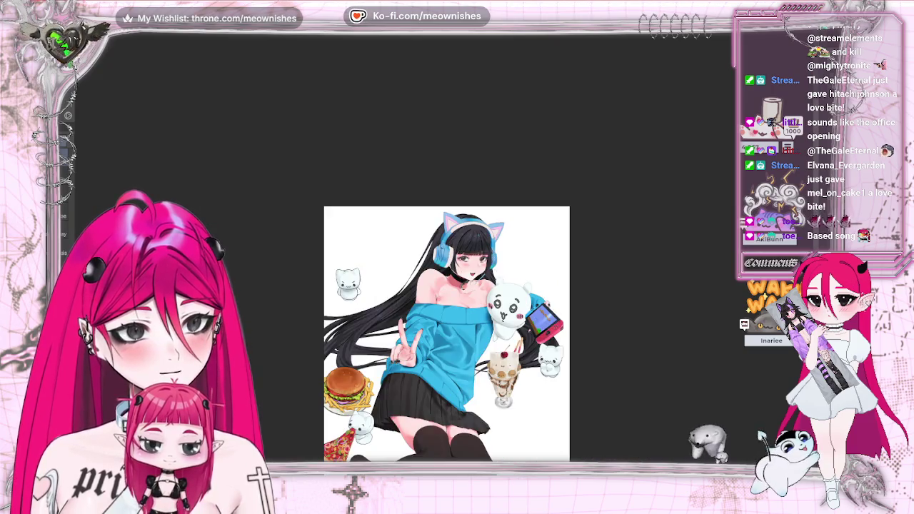
{"action": "scroll", "coordinate": [445, 245], "scroll_direction": "up", "scroll_amount": 2}
{"action": "scroll", "coordinate": [446, 244], "scroll_direction": "up", "scroll_amount": 2}
{"action": "scroll", "coordinate": [446, 244], "scroll_direction": "up", "scroll_amount": 1}
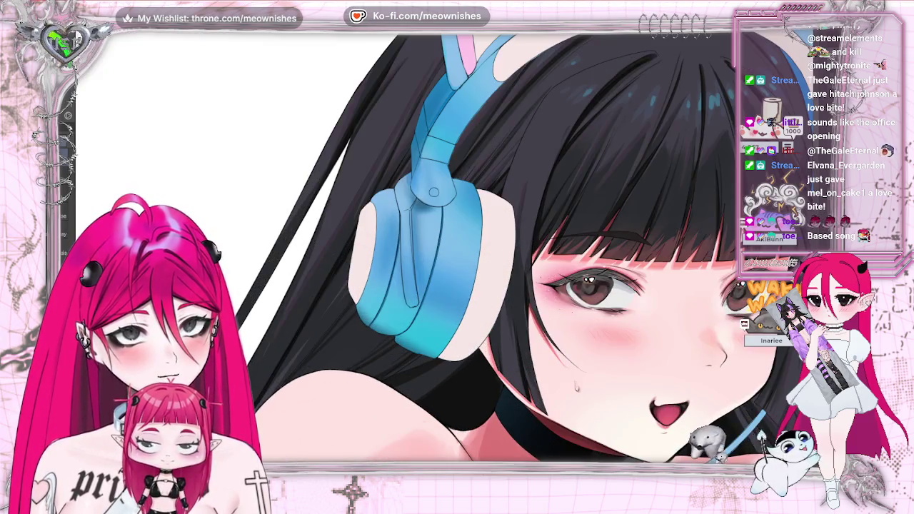
Mirror the headphone and eye view to check it, restore it, then fit the artwork to the window
{"action": "key", "text": "h"}
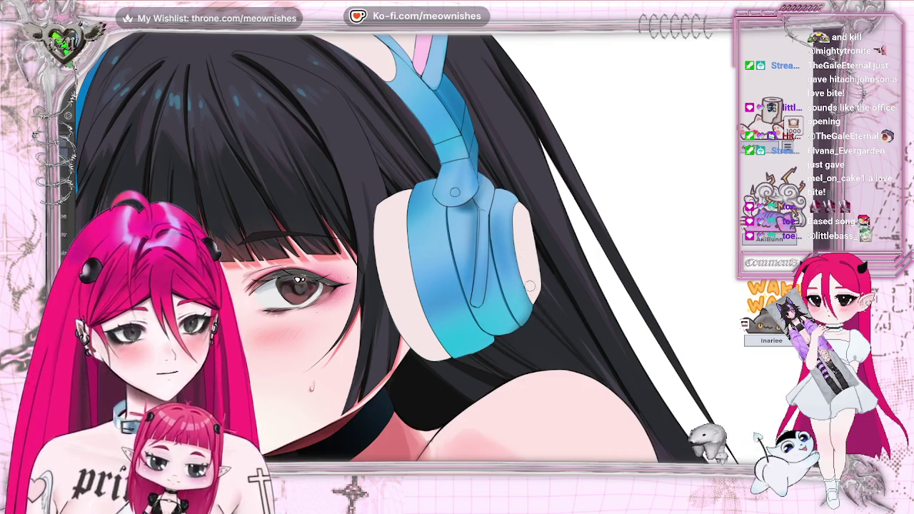
{"action": "key", "text": "h"}
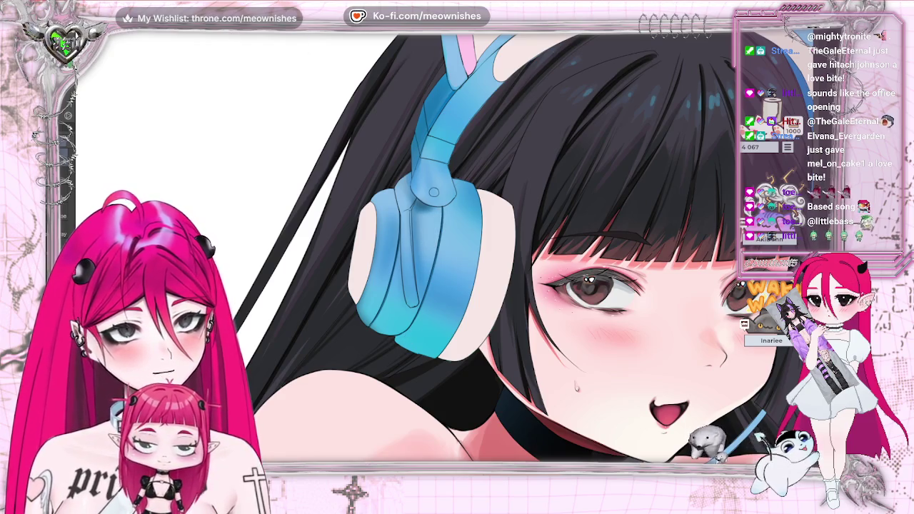
{"action": "key", "text": "ctrl+0"}
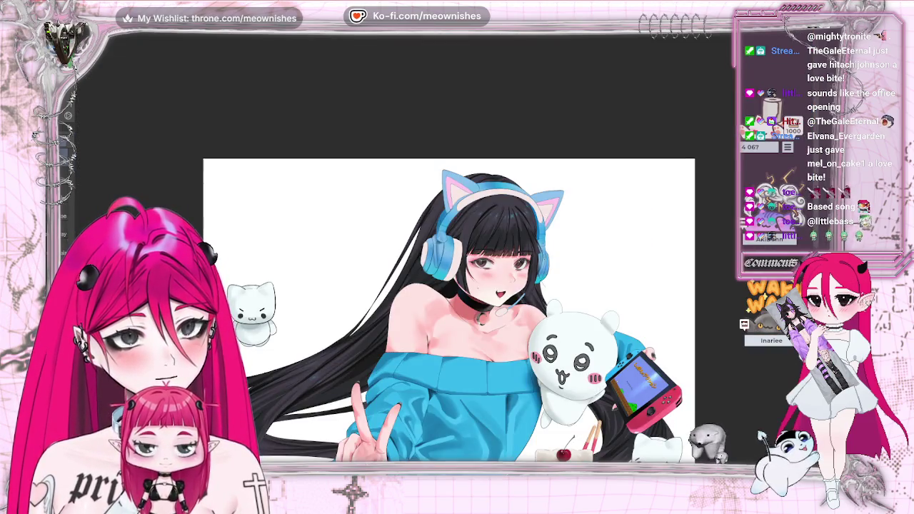
{"action": "scroll", "coordinate": [442, 246], "scroll_direction": "up", "scroll_amount": 3}
{"action": "scroll", "coordinate": [443, 246], "scroll_direction": "up", "scroll_amount": 2}
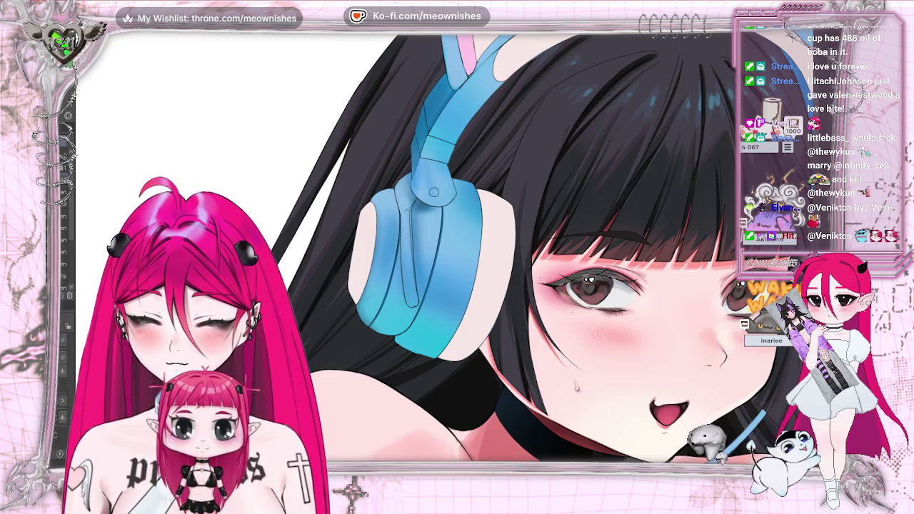
{"action": "key", "text": "h"}
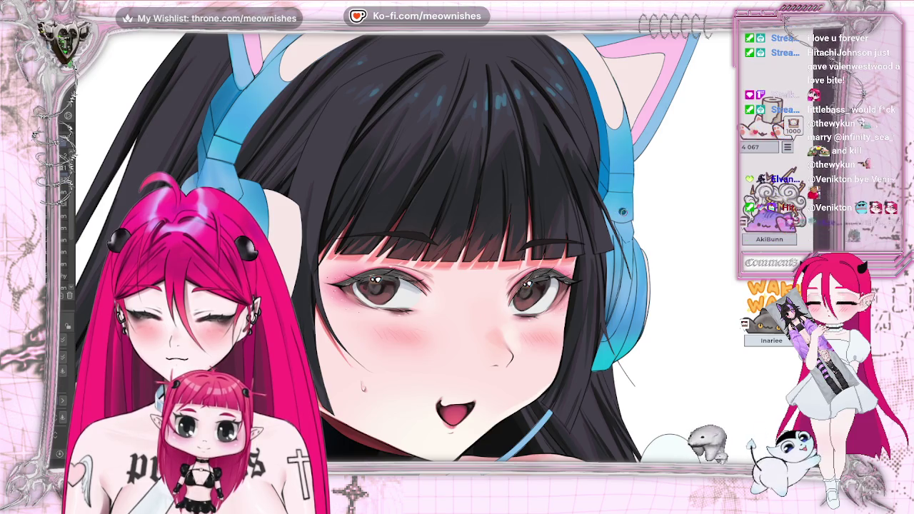
{"action": "key", "text": "ctrl+0"}
{"action": "key", "text": "ctrl+minus"}
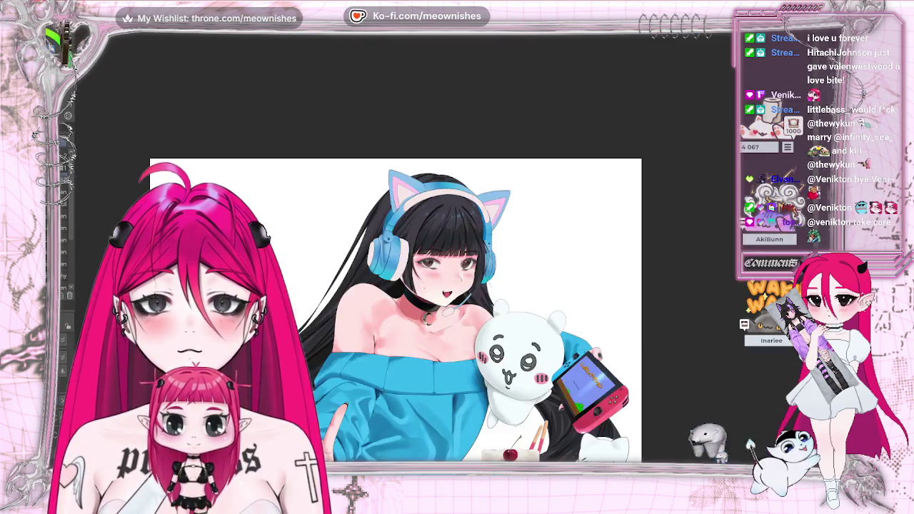
{"action": "key", "text": "ctrl+minus"}
{"action": "key", "text": "h"}
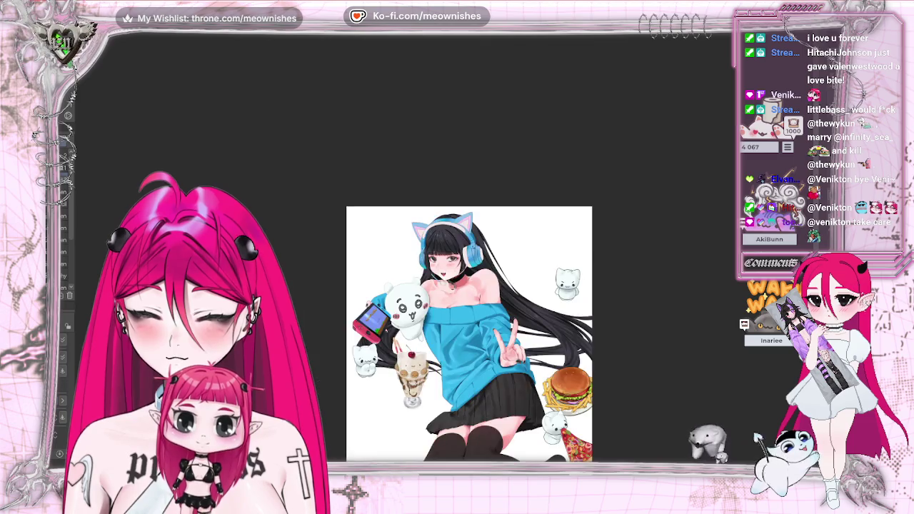
{"action": "key", "text": "h"}
{"action": "key", "text": "ctrl+plus"}
{"action": "key", "text": "ctrl+plus"}
{"action": "key", "text": "ctrl+plus"}
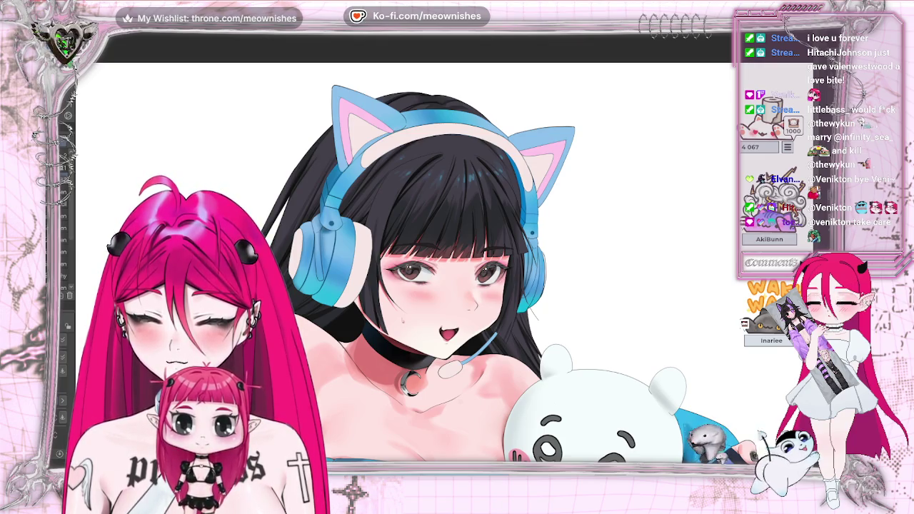
{"action": "key", "text": "ctrl+plus"}
{"action": "key", "text": "ctrl+plus"}
{"action": "key", "text": "ctrl+plus"}
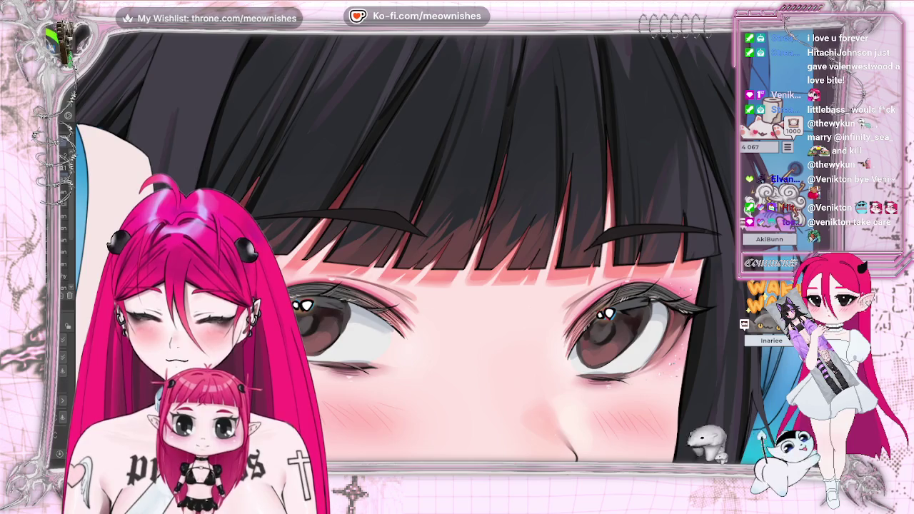
{"action": "key", "text": "ctrl+0"}
{"action": "key", "text": "ctrl+plus"}
{"action": "key", "text": "ctrl+plus"}
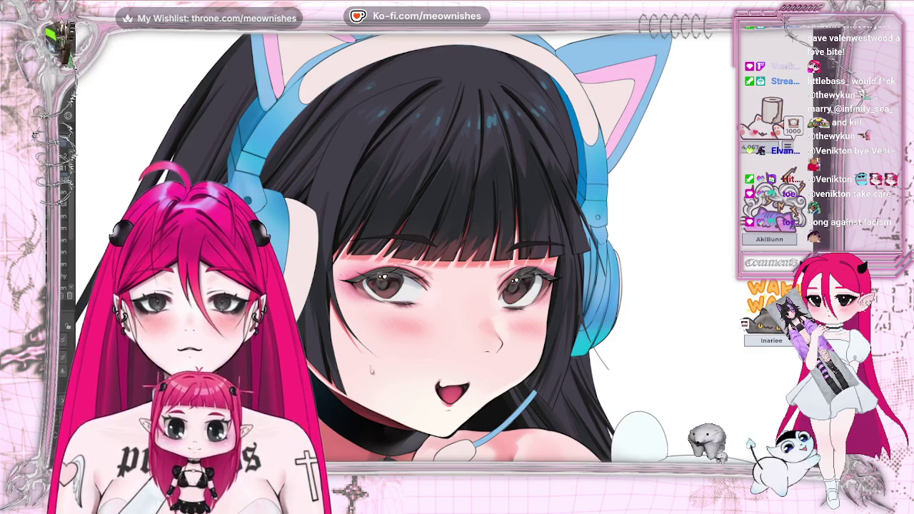
{"action": "scroll", "coordinate": [414, 264], "scroll_direction": "down", "scroll_amount": 5}
{"action": "scroll", "coordinate": [414, 264], "scroll_direction": "down", "scroll_amount": 2}
{"action": "scroll", "coordinate": [414, 265], "scroll_direction": "up", "scroll_amount": 6}
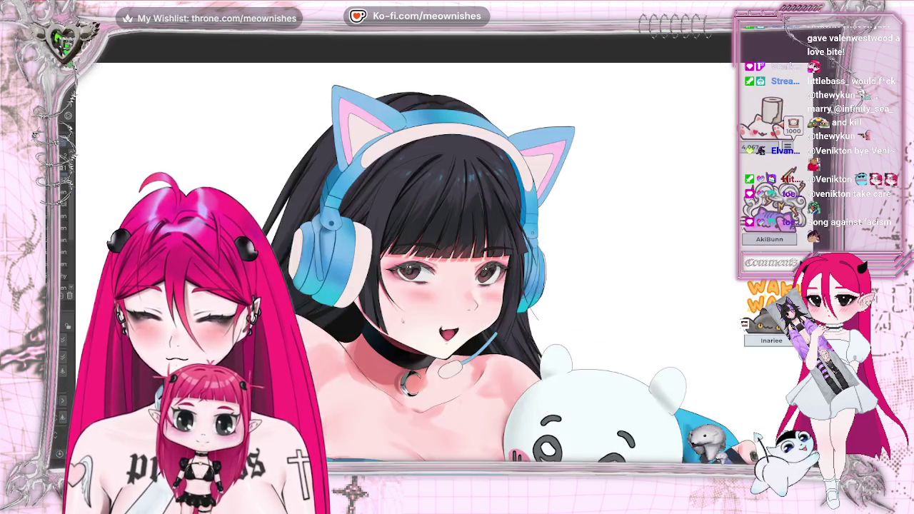
{"action": "scroll", "coordinate": [420, 247], "scroll_direction": "up", "scroll_amount": 2}
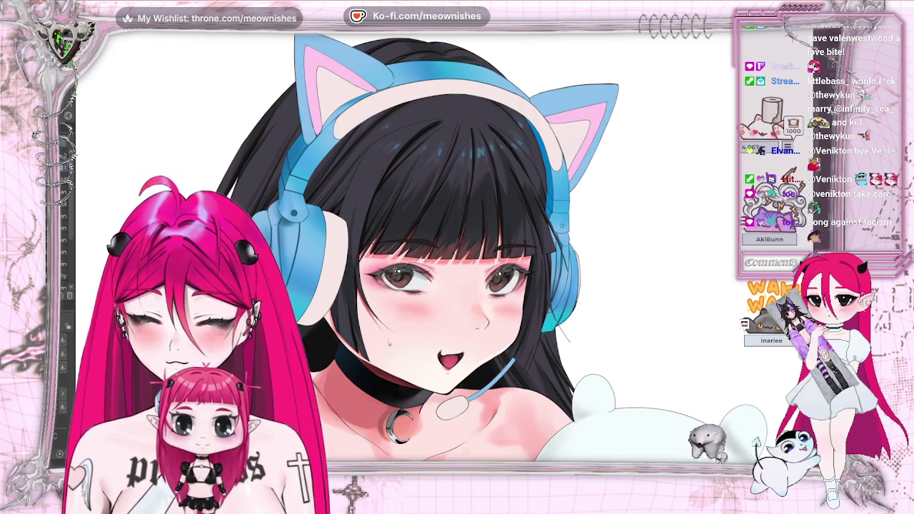
{"action": "key", "text": "ctrl+0"}
{"action": "key", "text": "ctrl+alt+0"}
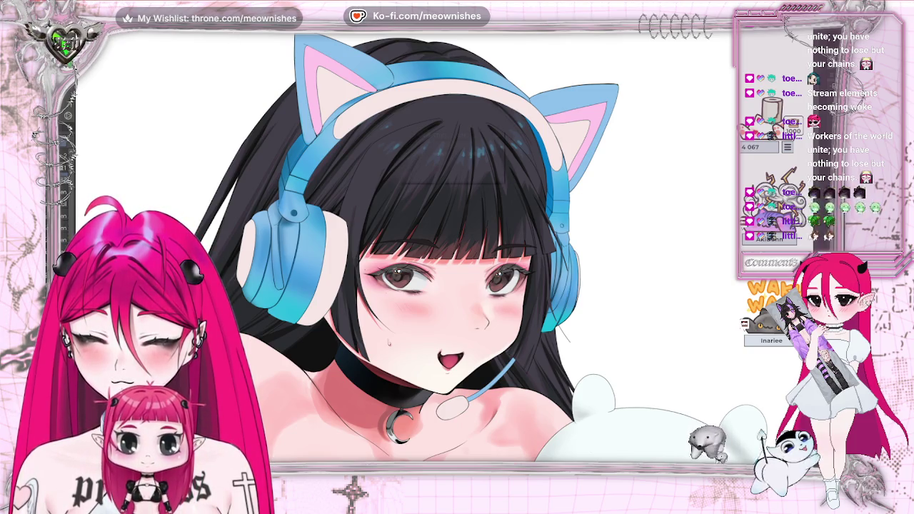
{"action": "key", "text": "Return"}
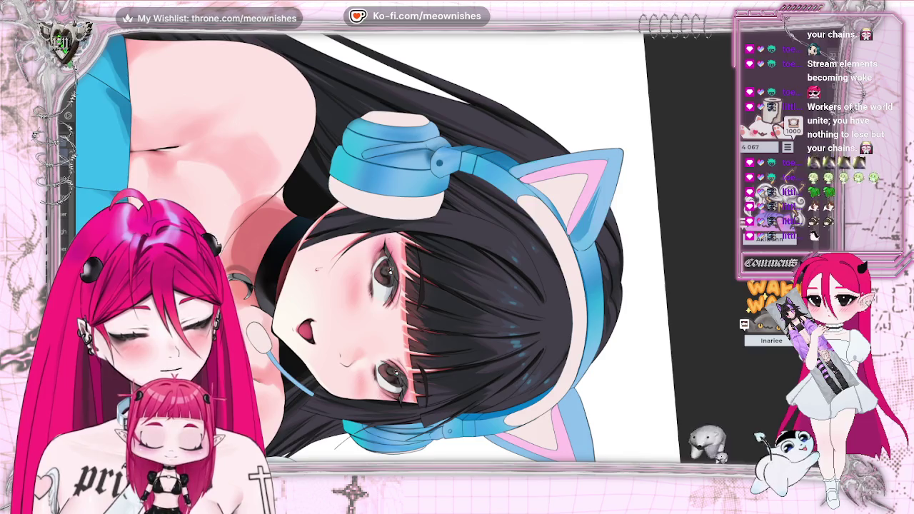
{"action": "key", "text": "ctrl+0"}
{"action": "scroll", "coordinate": [438, 245], "scroll_direction": "up", "scroll_amount": 3}
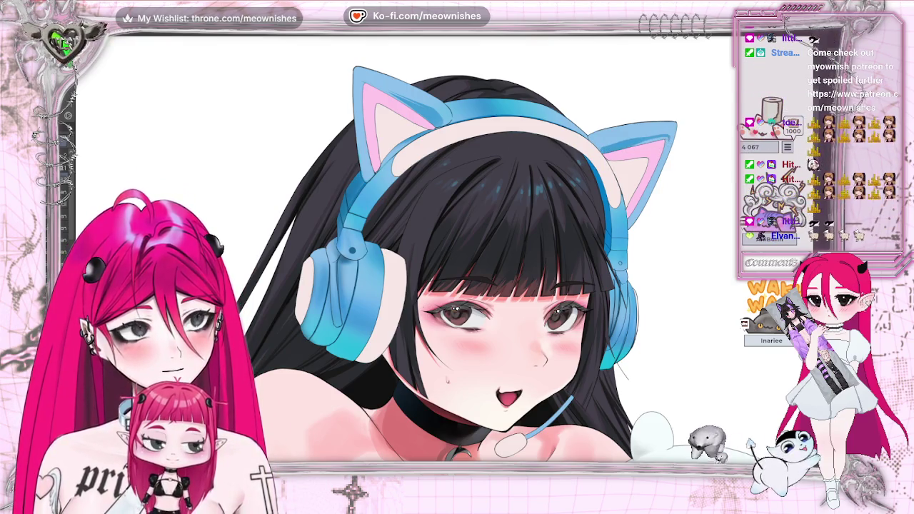
{"action": "key", "text": "ctrl+0"}
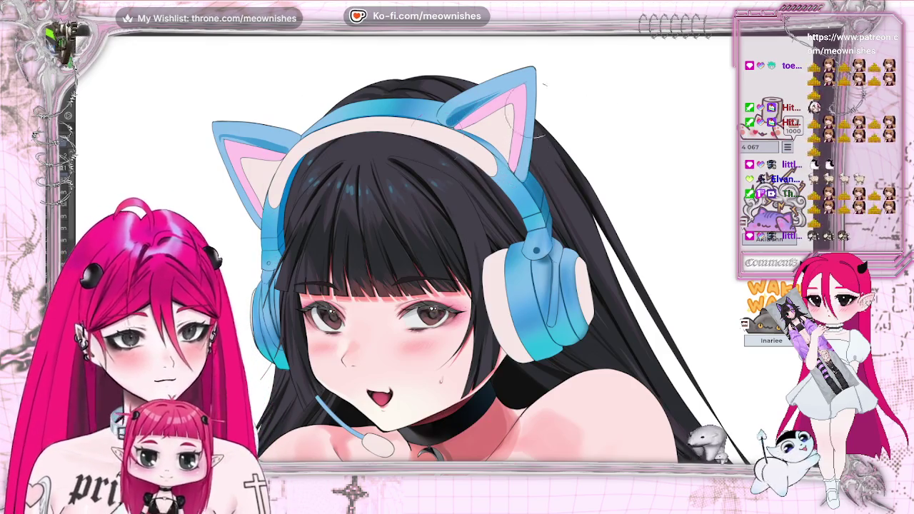
{"action": "key", "text": "h"}
{"action": "key", "text": "ctrl+0"}
{"action": "scroll", "coordinate": [722, 68], "scroll_direction": "up", "scroll_amount": 3}
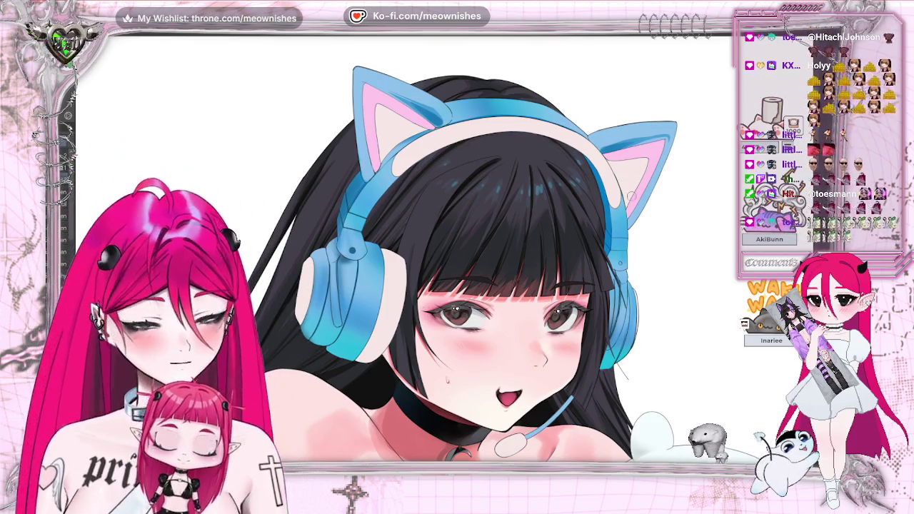
{"action": "key", "text": "ctrl+minus"}
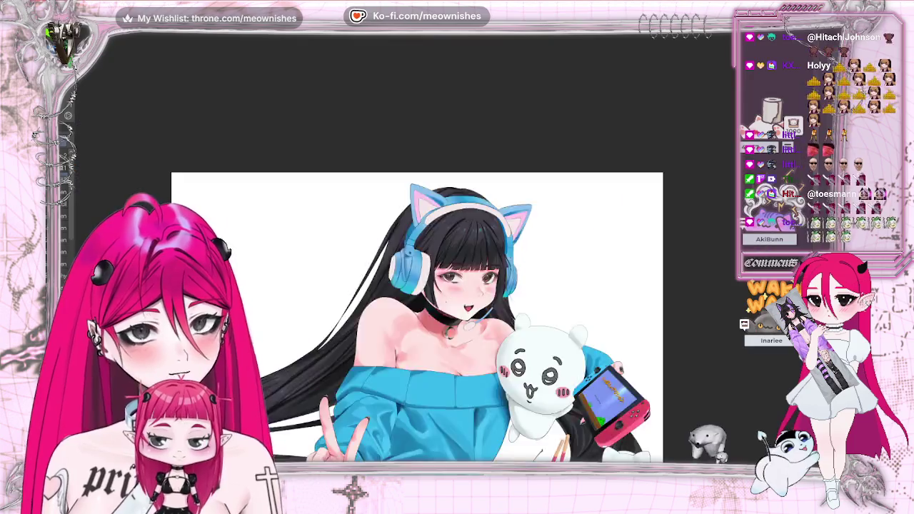
{"action": "key", "text": "ctrl+plus"}
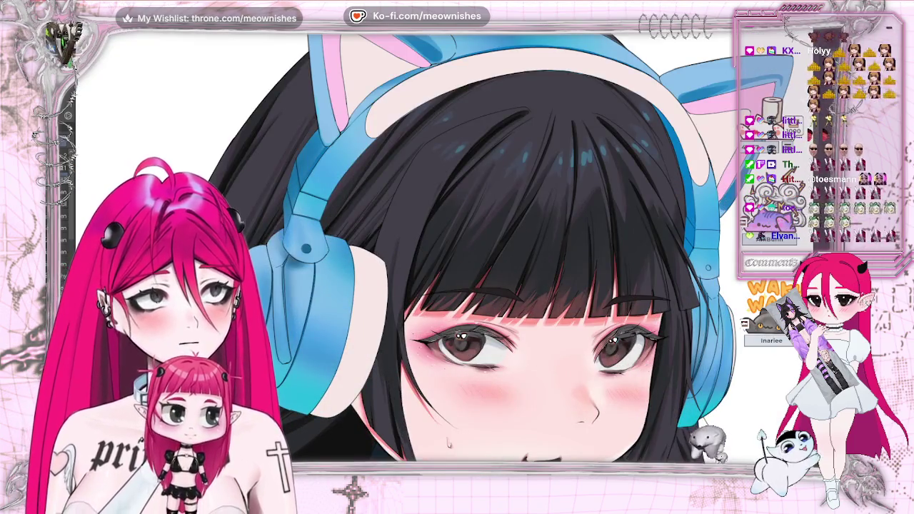
{"action": "key", "text": "ctrl+minus"}
{"action": "key", "text": "ctrl+plus"}
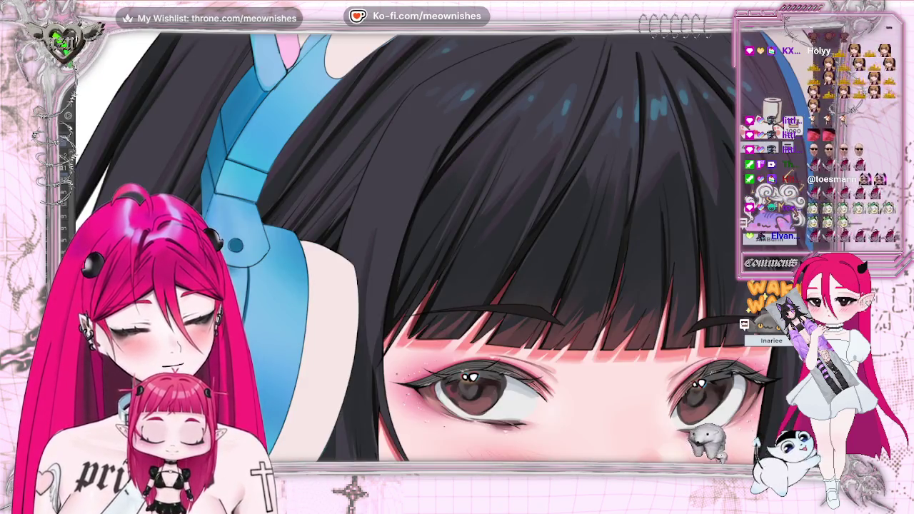
{"action": "key", "text": "ctrl+minus"}
{"action": "key", "text": "ctrl+plus"}
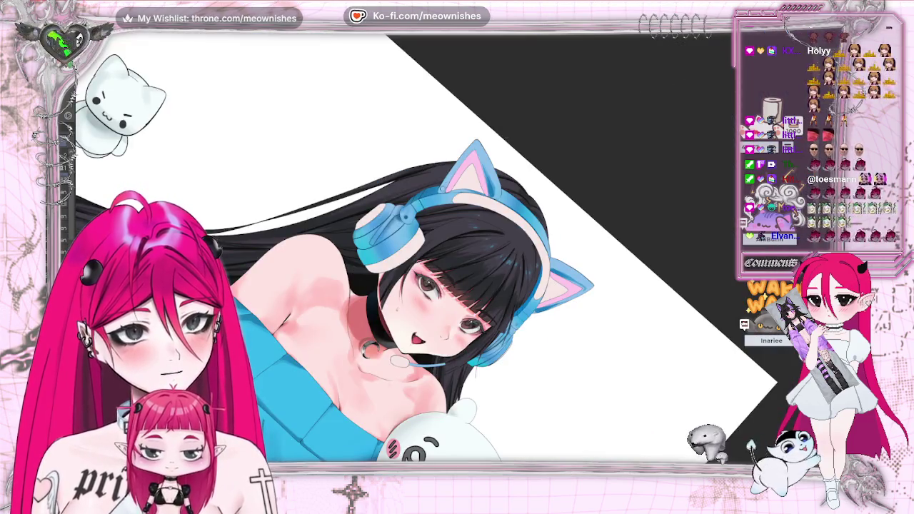
{"action": "key", "text": "ctrl+0"}
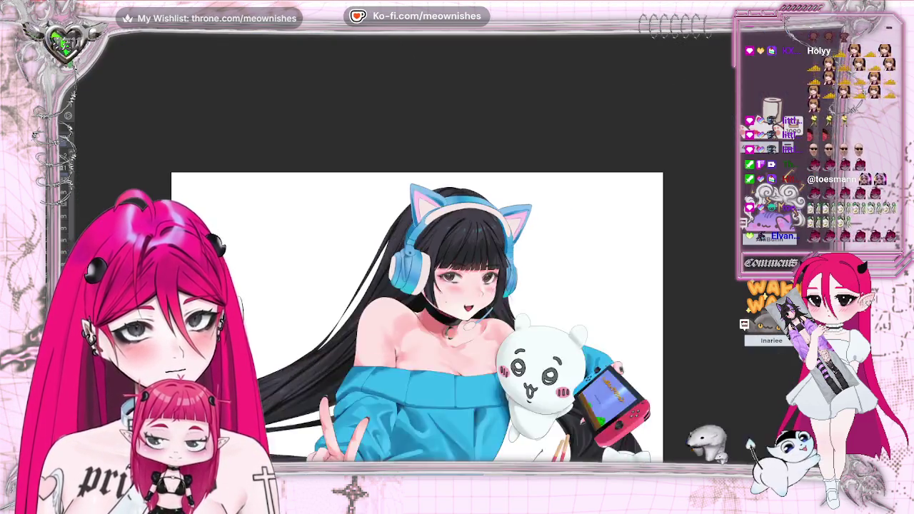
{"action": "key", "text": "ctrl+minus"}
{"action": "key", "text": "ctrl+plus"}
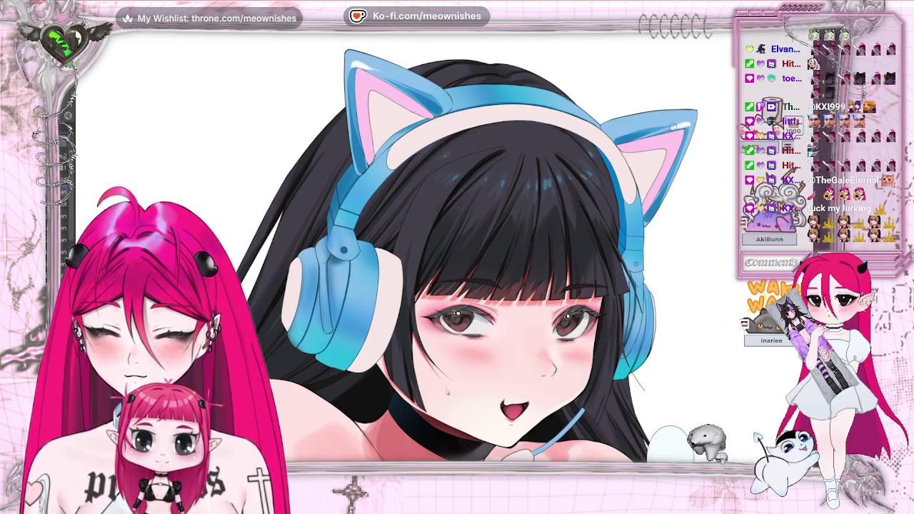
Zoom in and out over the girl's face, fitting the whole illustration to the window in between
{"action": "scroll", "coordinate": [443, 250], "scroll_direction": "down", "scroll_amount": 2}
{"action": "scroll", "coordinate": [443, 250], "scroll_direction": "down", "scroll_amount": 2}
{"action": "scroll", "coordinate": [443, 250], "scroll_direction": "down", "scroll_amount": 1}
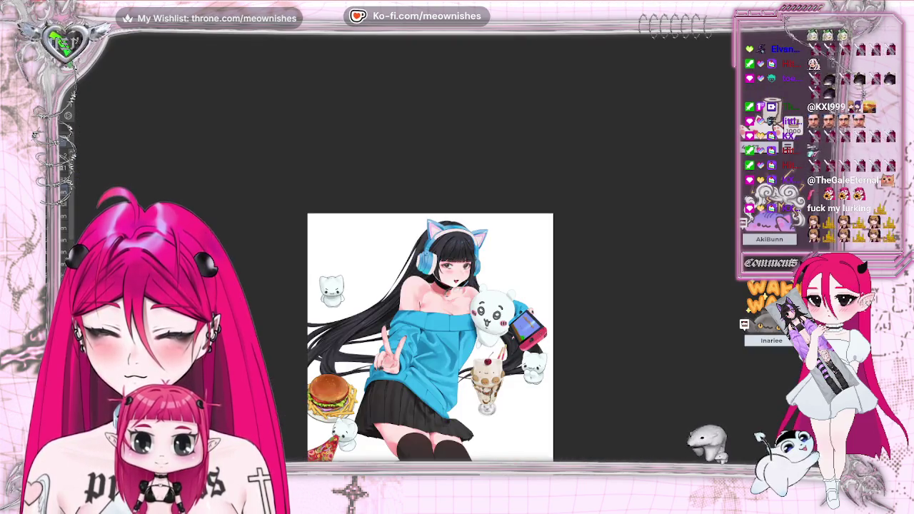
{"action": "scroll", "coordinate": [457, 264], "scroll_direction": "up", "scroll_amount": 2}
{"action": "scroll", "coordinate": [457, 265], "scroll_direction": "up", "scroll_amount": 2}
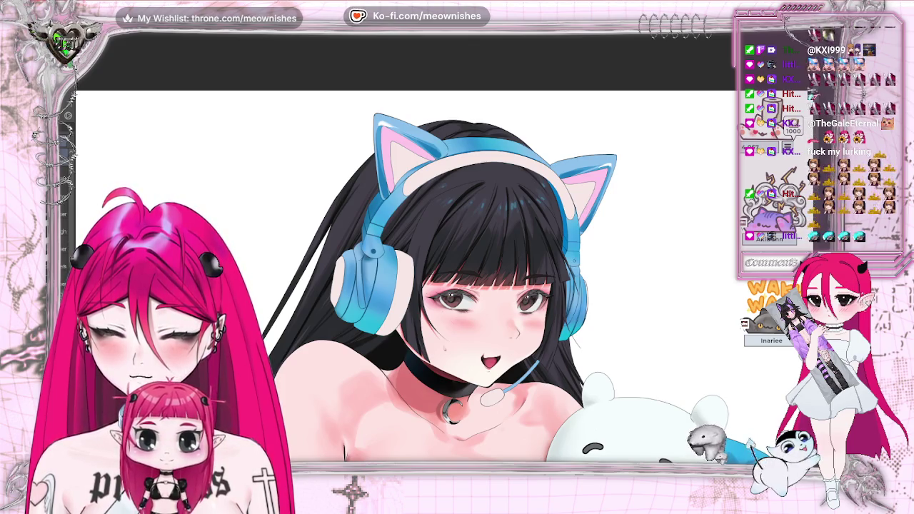
{"action": "key", "text": "ctrl+0"}
{"action": "scroll", "coordinate": [429, 286], "scroll_direction": "up", "scroll_amount": 2}
{"action": "scroll", "coordinate": [429, 285], "scroll_direction": "up", "scroll_amount": 2}
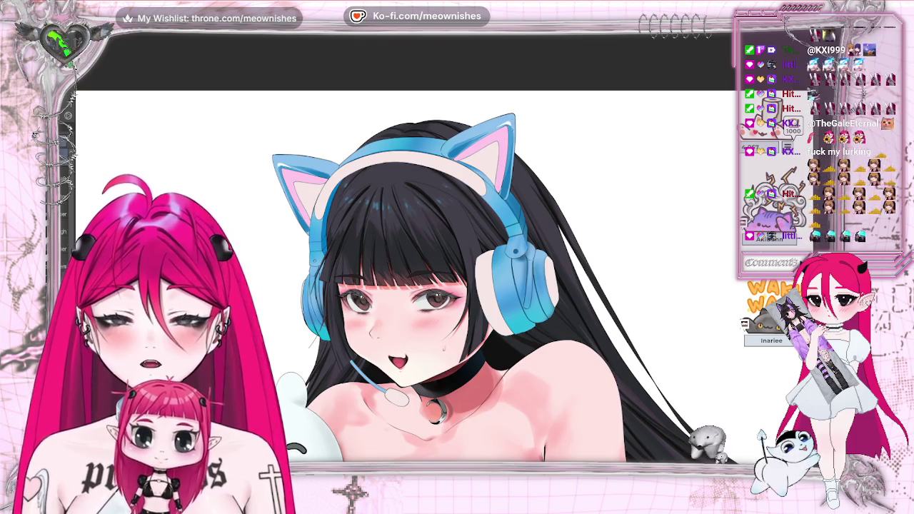
{"action": "scroll", "coordinate": [430, 336], "scroll_direction": "down", "scroll_amount": 1}
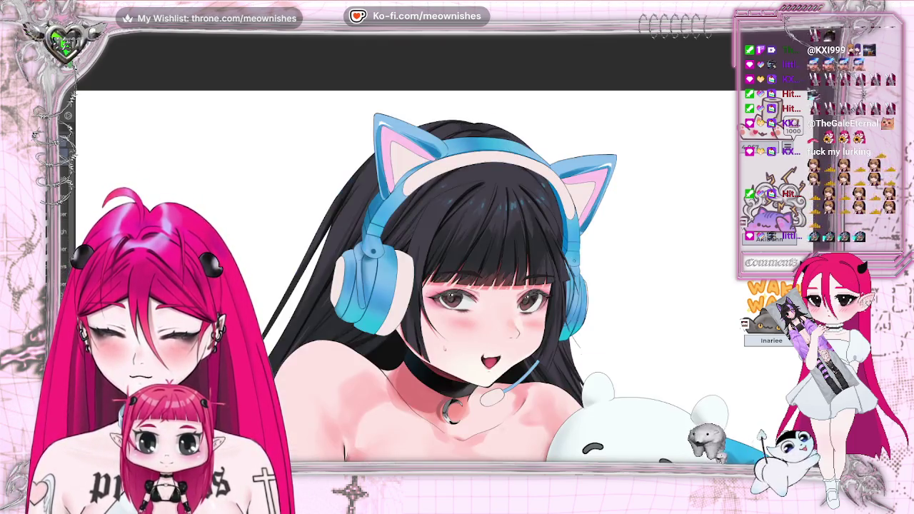
{"action": "scroll", "coordinate": [430, 335], "scroll_direction": "down", "scroll_amount": 3}
{"action": "scroll", "coordinate": [450, 271], "scroll_direction": "up", "scroll_amount": 2}
{"action": "scroll", "coordinate": [450, 272], "scroll_direction": "up", "scroll_amount": 2}
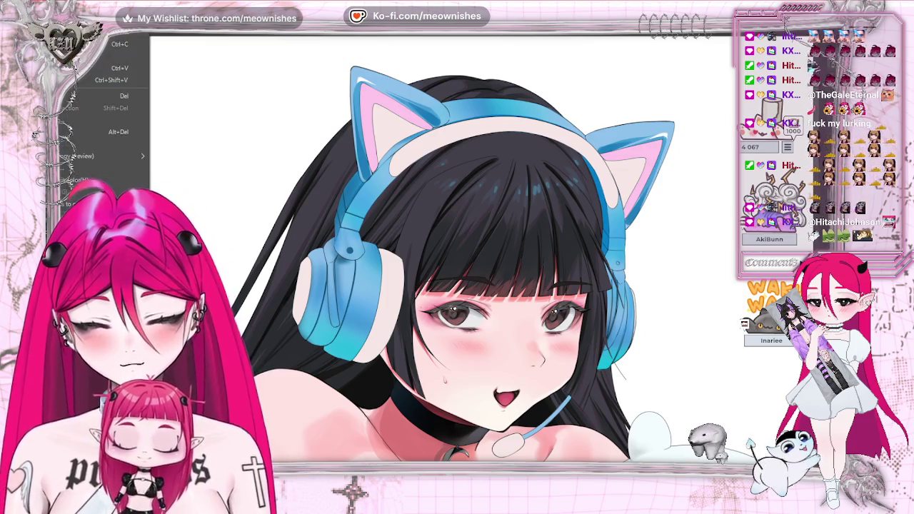
Apply a Hue/Saturation/Luminosity adjustment of hue -14, saturation 22 and luminosity -3
{"action": "key", "text": "ctrl+u"}
{"action": "mouse_move", "coordinate": [169, 76]}
{"action": "left_mouse_down"}
{"action": "mouse_move", "coordinate": [708, 103]}
{"action": "mouse_move", "coordinate": [616, 79]}
{"action": "left_mouse_up"}
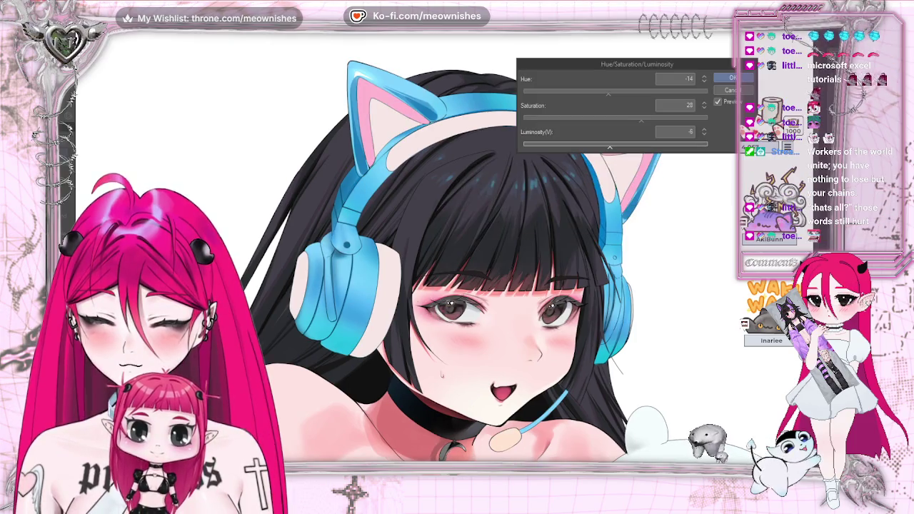
{"action": "key", "text": "ctrl+minus"}
{"action": "key", "text": "ctrl+minus"}
{"action": "key", "text": "ctrl+minus"}
{"action": "key", "text": "h"}
{"action": "key", "text": "h"}
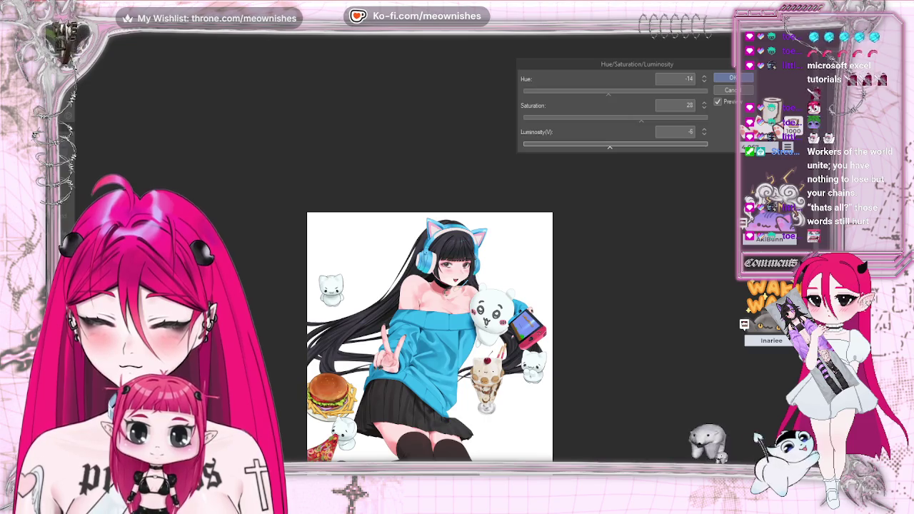
{"action": "key", "text": "ctrl+plus"}
{"action": "key", "text": "ctrl+plus"}
{"action": "key", "text": "ctrl+plus"}
{"action": "left_click_drag", "start_coordinate": [637, 119], "coordinate": [636, 118]}
{"action": "left_click", "coordinate": [618, 146]}
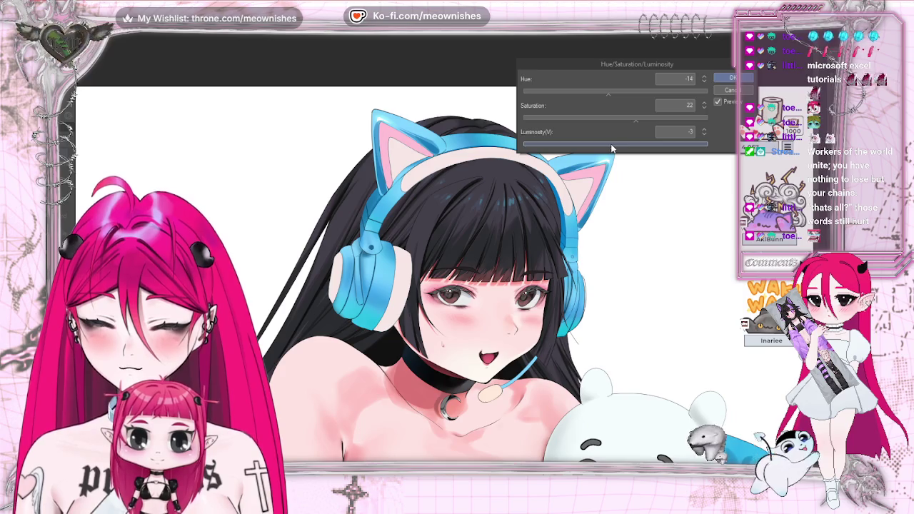
{"action": "left_click", "coordinate": [732, 78]}
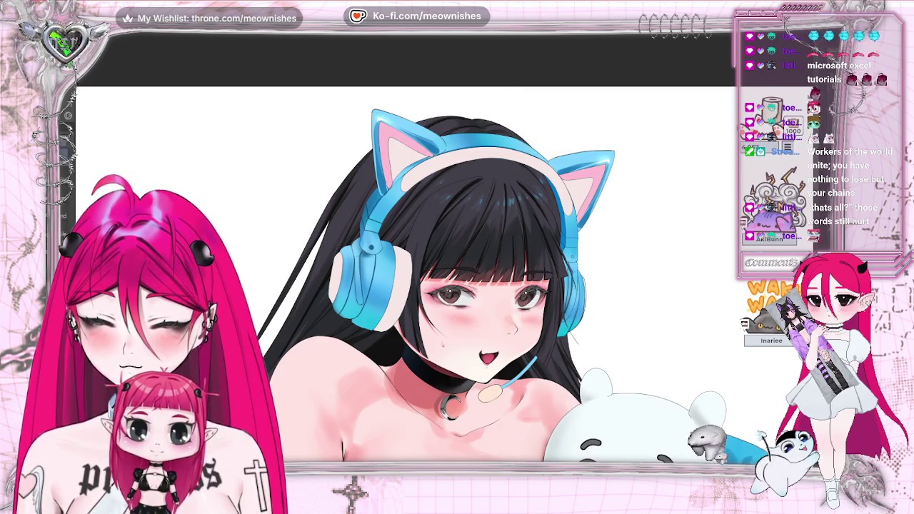
{"action": "key", "text": "ctrl+0"}
{"action": "scroll", "coordinate": [445, 255], "scroll_direction": "up", "scroll_amount": 4}
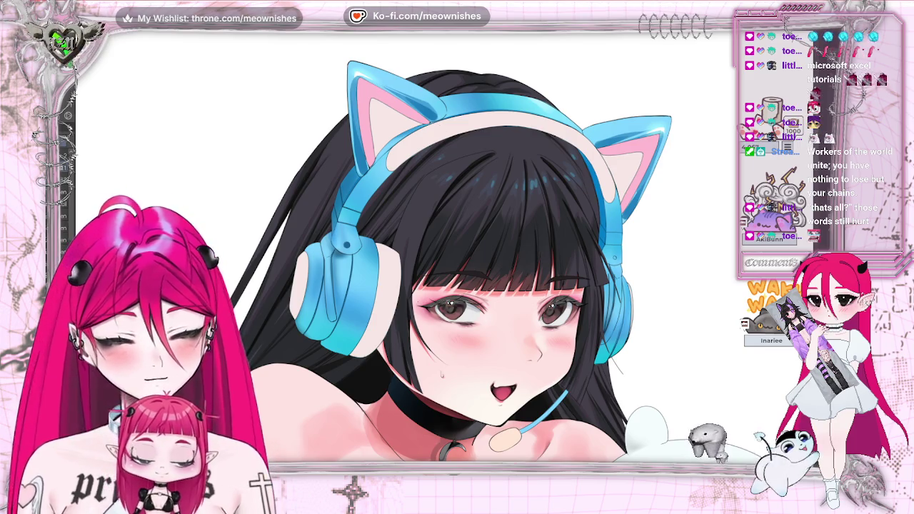
{"action": "key", "text": "h"}
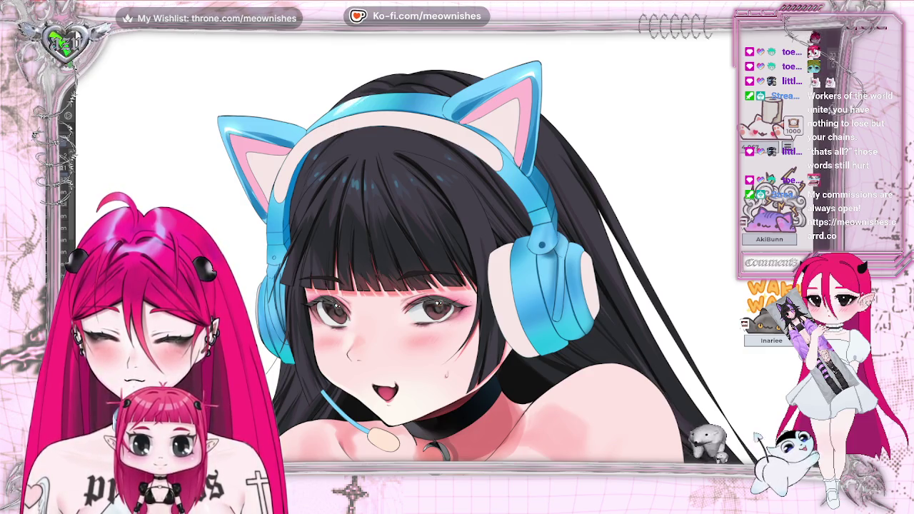
{"action": "key", "text": "ctrl+0"}
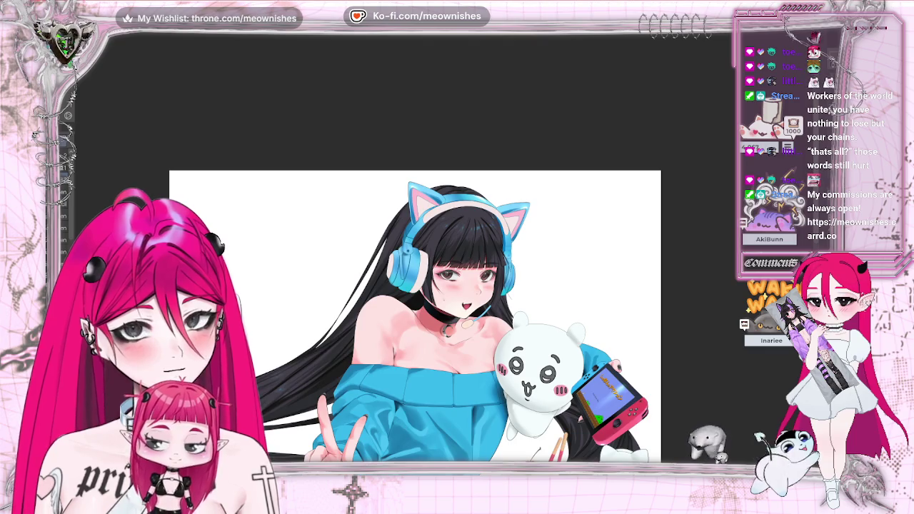
{"action": "scroll", "coordinate": [436, 251], "scroll_direction": "up", "scroll_amount": 3}
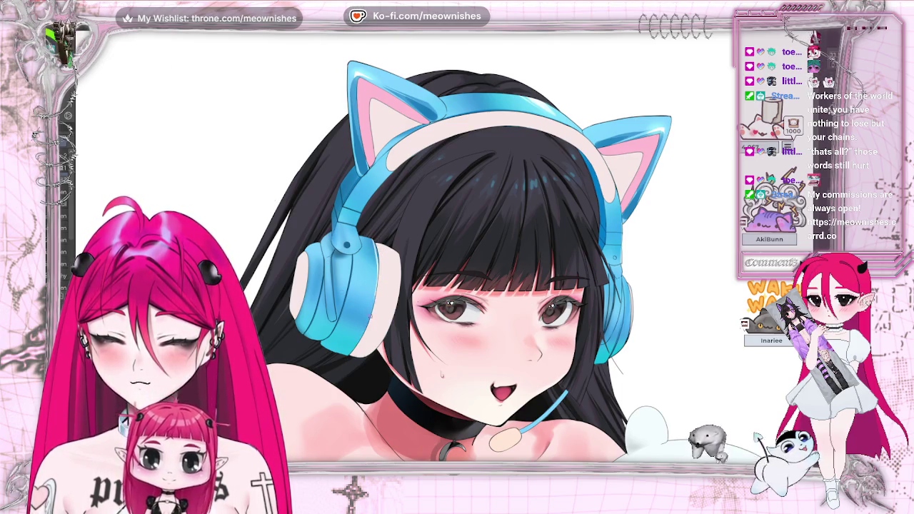
{"action": "scroll", "coordinate": [444, 322], "scroll_direction": "up", "scroll_amount": 1}
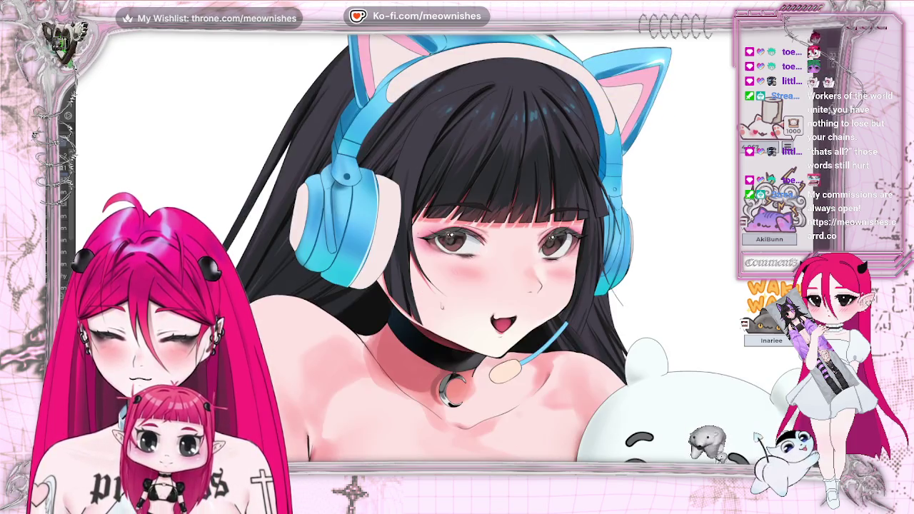
{"action": "scroll", "coordinate": [445, 322], "scroll_direction": "up", "scroll_amount": 2}
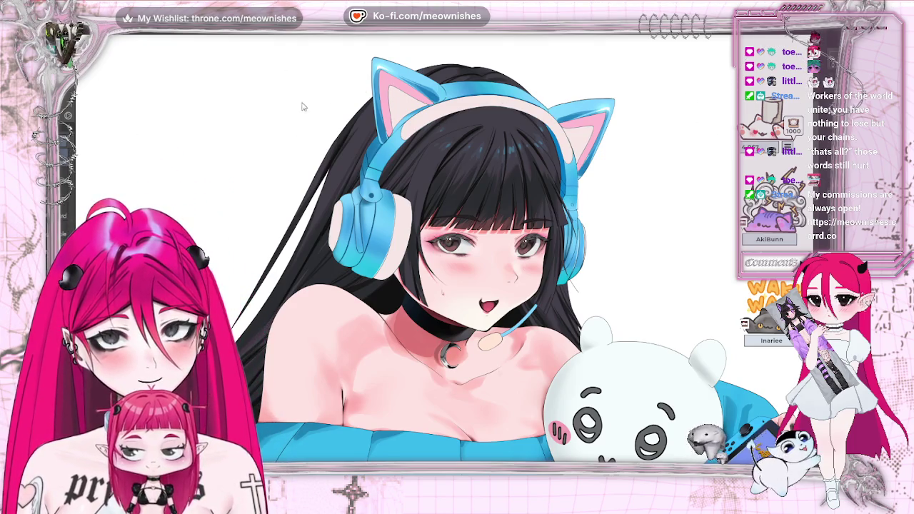
{"action": "left_click", "coordinate": [68, 28]}
{"action": "mouse_move", "coordinate": [100, 228]}
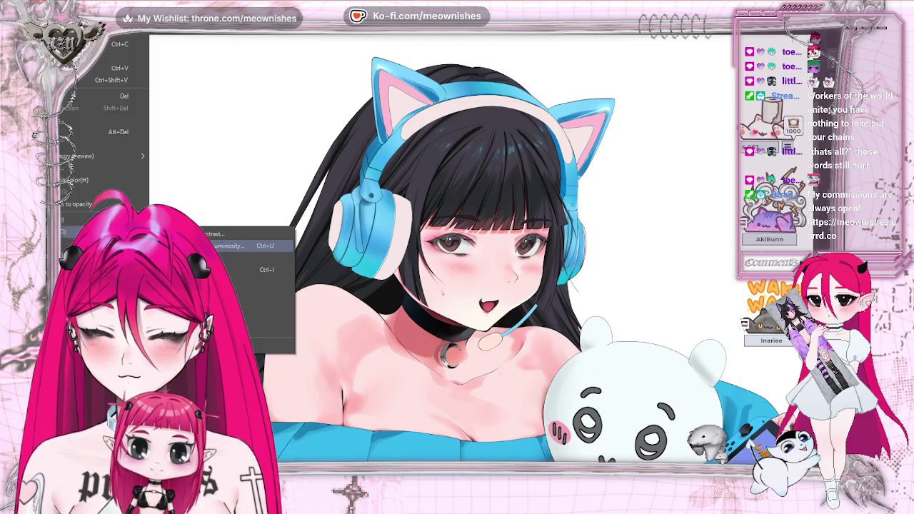
Apply a Hue/Saturation/Luminosity adjustment with saturation 10 and luminosity -6
{"action": "left_click", "coordinate": [235, 246]}
{"action": "mouse_move", "coordinate": [616, 145]}
{"action": "left_mouse_down"}
{"action": "mouse_move", "coordinate": [606, 145]}
{"action": "mouse_move", "coordinate": [626, 120]}
{"action": "left_mouse_up"}
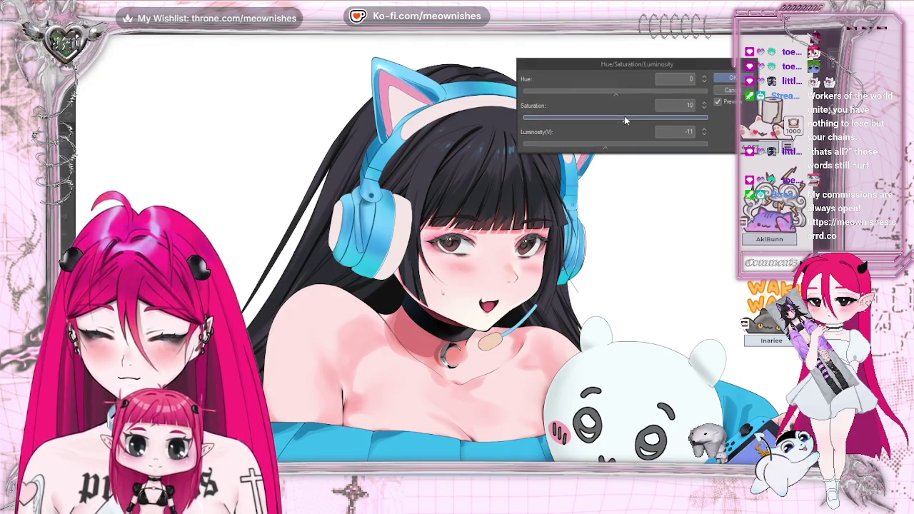
{"action": "left_click", "coordinate": [611, 146]}
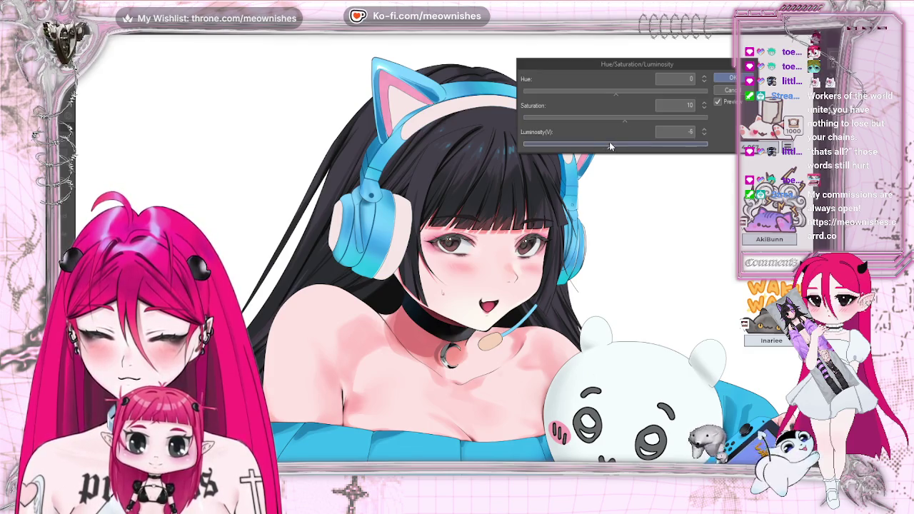
{"action": "key", "text": "Return"}
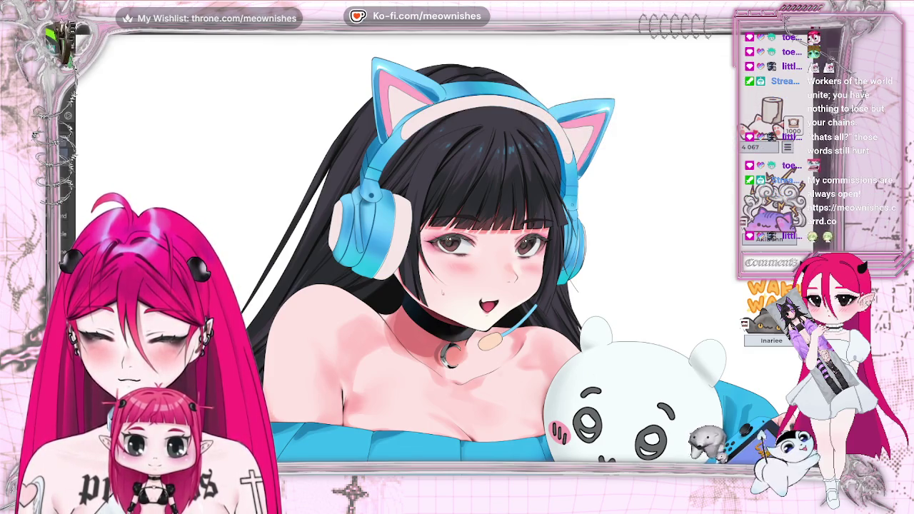
{"action": "key", "text": "ctrl+0"}
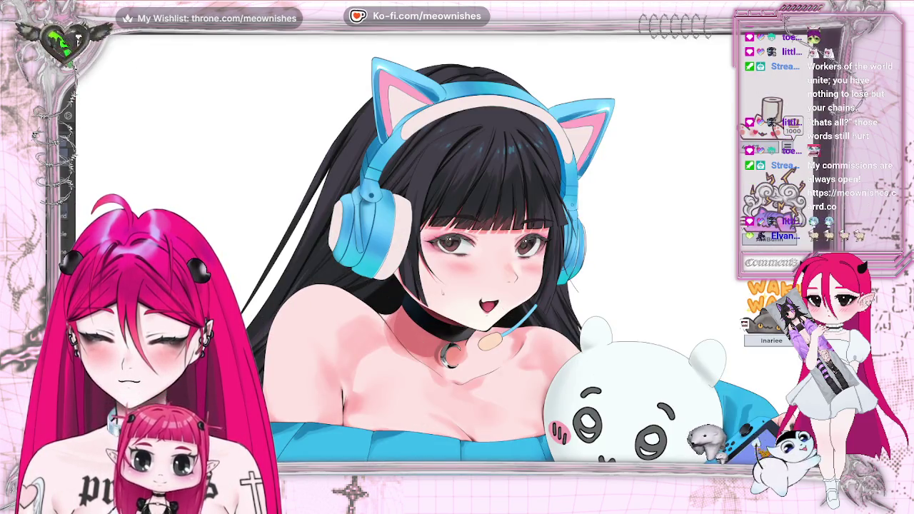
Apply a second Hue/Saturation/Luminosity pass with saturation 3 and luminosity -3
{"action": "key", "text": "alt+e"}
{"action": "key", "text": "ctrl+u"}
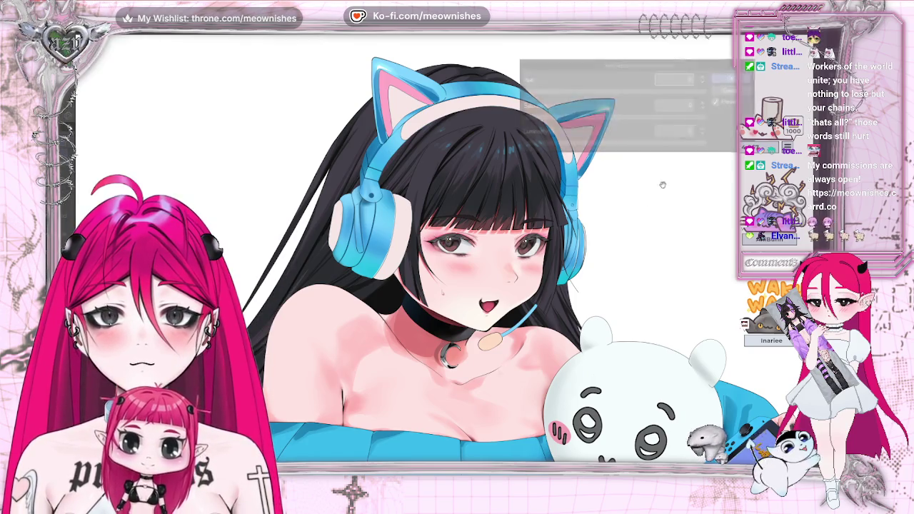
{"action": "left_click_drag", "start_coordinate": [614, 145], "coordinate": [604, 147]}
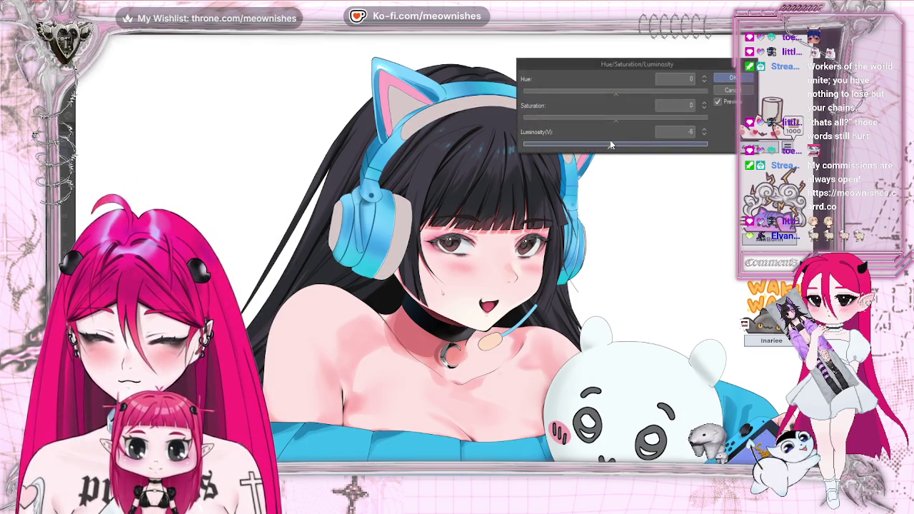
{"action": "left_click", "coordinate": [619, 119]}
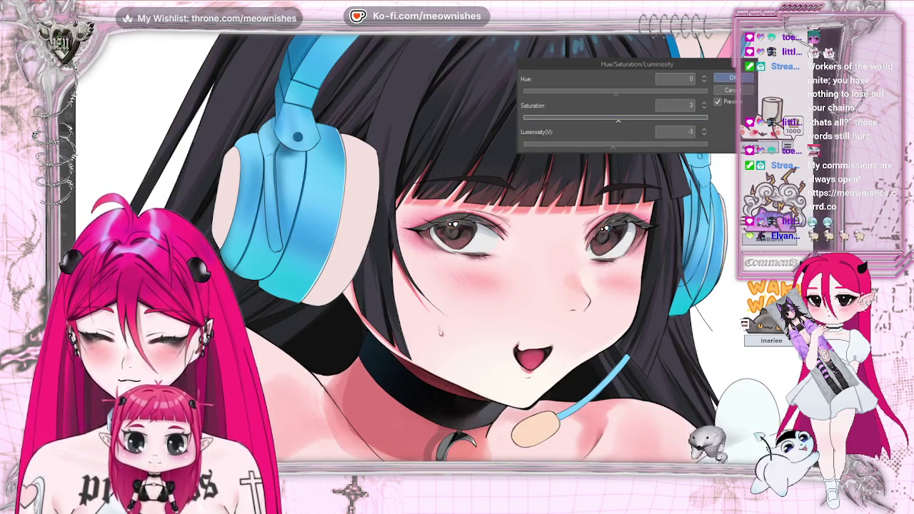
{"action": "scroll", "coordinate": [407, 286], "scroll_direction": "down", "scroll_amount": 5}
{"action": "scroll", "coordinate": [407, 286], "scroll_direction": "up", "scroll_amount": 2}
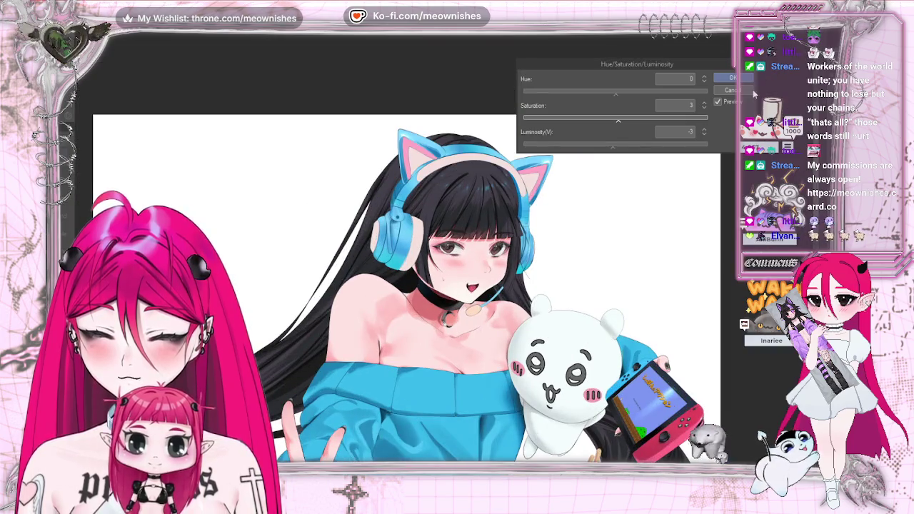
{"action": "left_click", "coordinate": [734, 78]}
{"action": "scroll", "coordinate": [297, 134], "scroll_direction": "down", "scroll_amount": 1}
{"action": "scroll", "coordinate": [297, 134], "scroll_direction": "up", "scroll_amount": 2}
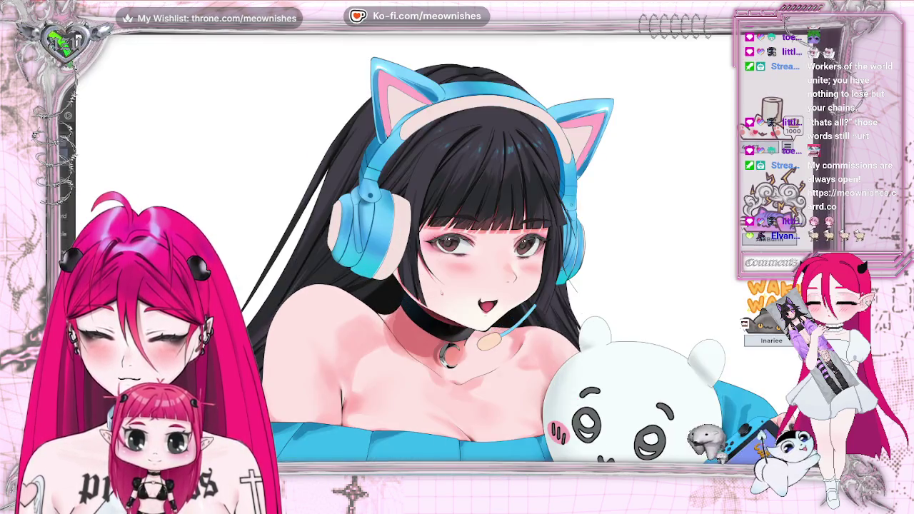
Bring the cat-ear headphones into view and select both pink inner-ear areas
{"action": "scroll", "coordinate": [297, 135], "scroll_direction": "up", "scroll_amount": 1}
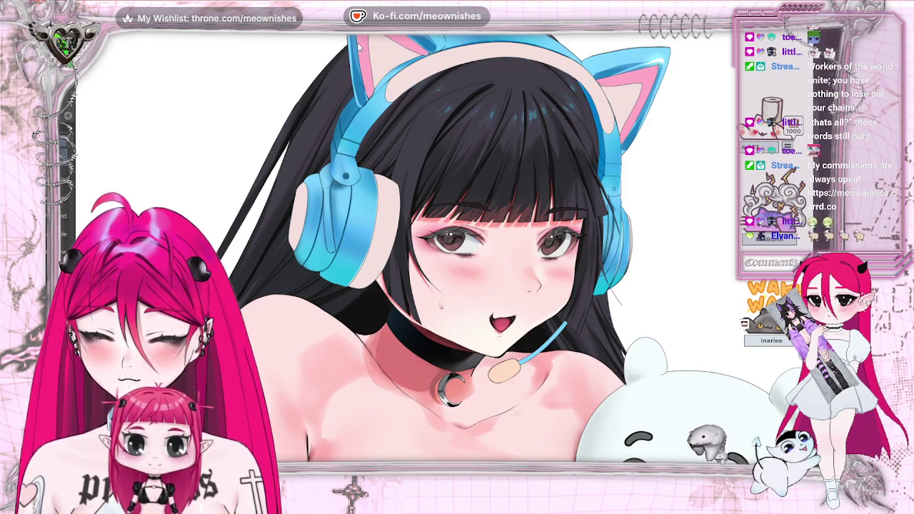
{"action": "scroll", "coordinate": [361, 47], "scroll_direction": "up", "scroll_amount": 2}
{"action": "scroll", "coordinate": [361, 47], "scroll_direction": "up", "scroll_amount": 1}
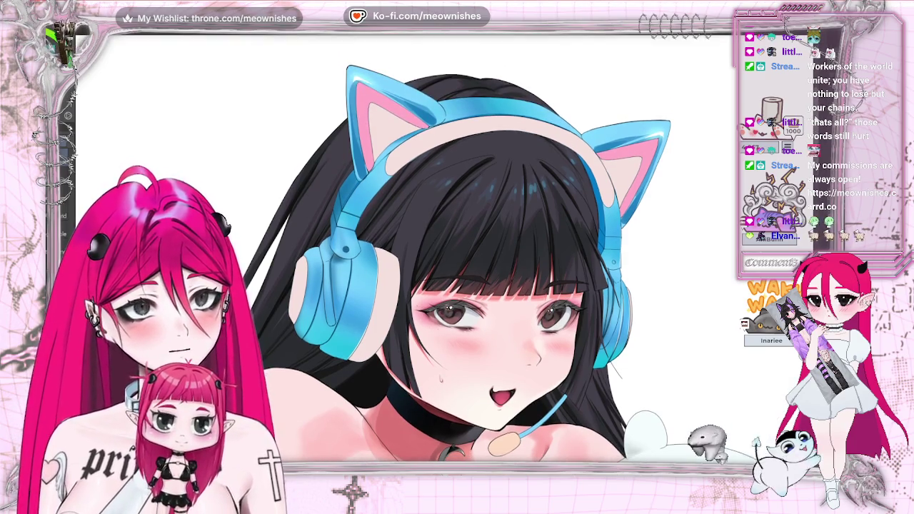
{"action": "scroll", "coordinate": [209, 55], "scroll_direction": "down", "scroll_amount": 1}
{"action": "scroll", "coordinate": [209, 55], "scroll_direction": "down", "scroll_amount": 1}
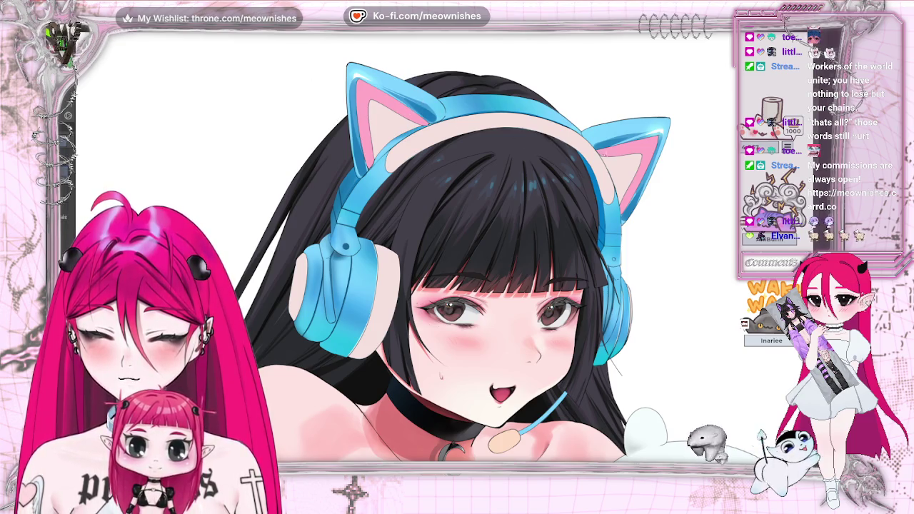
{"action": "key", "text": "ctrl+shift+d"}
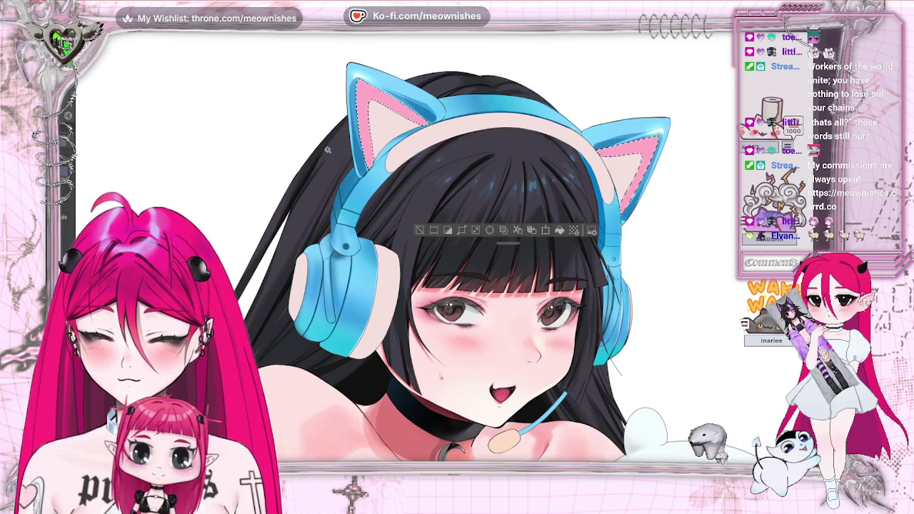
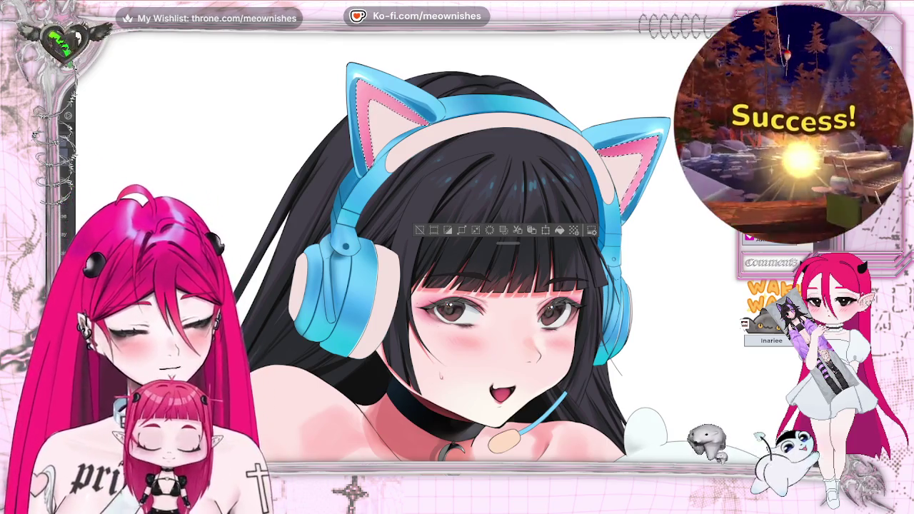
Clear the current selection and zoom in close on the character's head
{"action": "scroll", "coordinate": [444, 255], "scroll_direction": "down", "scroll_amount": 2}
{"action": "scroll", "coordinate": [445, 255], "scroll_direction": "down", "scroll_amount": 3}
{"action": "scroll", "coordinate": [443, 253], "scroll_direction": "up", "scroll_amount": 3}
{"action": "scroll", "coordinate": [443, 254], "scroll_direction": "up", "scroll_amount": 2}
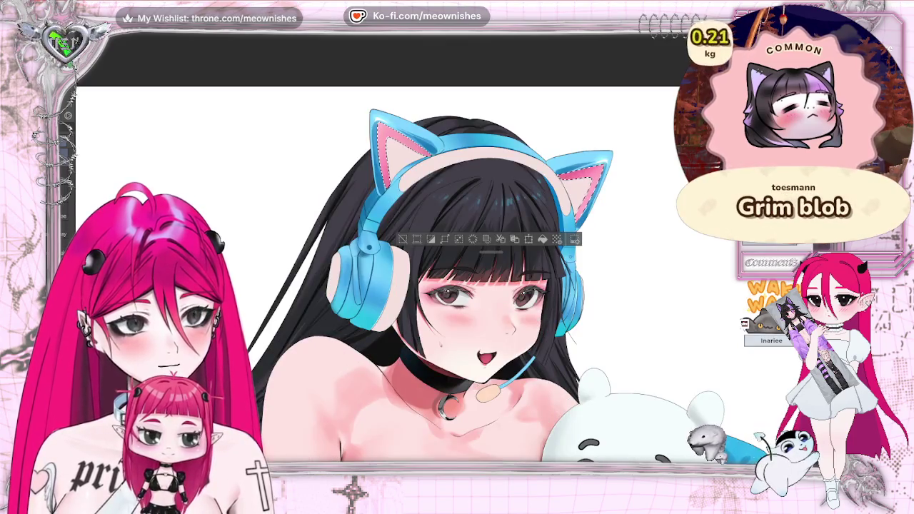
{"action": "scroll", "coordinate": [443, 254], "scroll_direction": "up", "scroll_amount": 2}
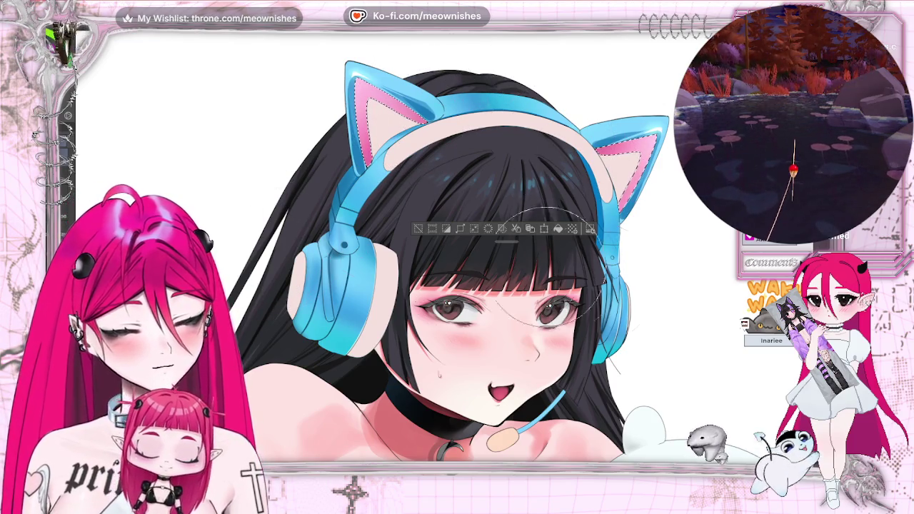
{"action": "key", "text": "ctrl+d"}
{"action": "key", "text": "ctrl+minus"}
{"action": "key", "text": "ctrl+minus"}
{"action": "key", "text": "ctrl+minus"}
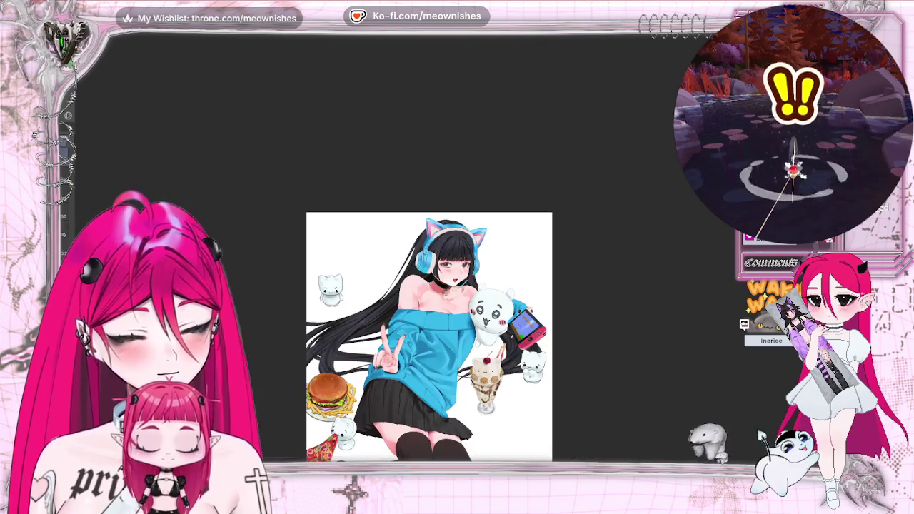
{"action": "key", "text": "ctrl+plus"}
{"action": "key", "text": "ctrl+plus"}
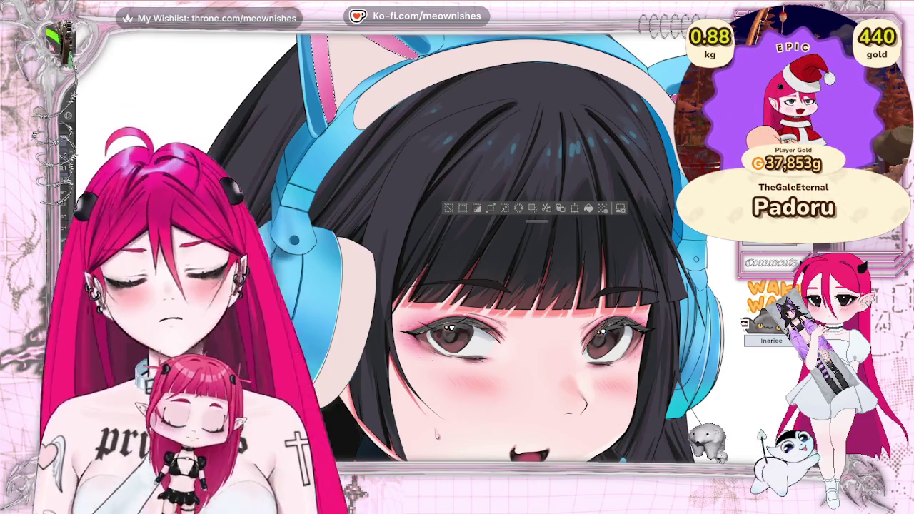
{"action": "scroll", "coordinate": [458, 285], "scroll_direction": "up", "scroll_amount": 2}
{"action": "scroll", "coordinate": [457, 285], "scroll_direction": "up", "scroll_amount": 1}
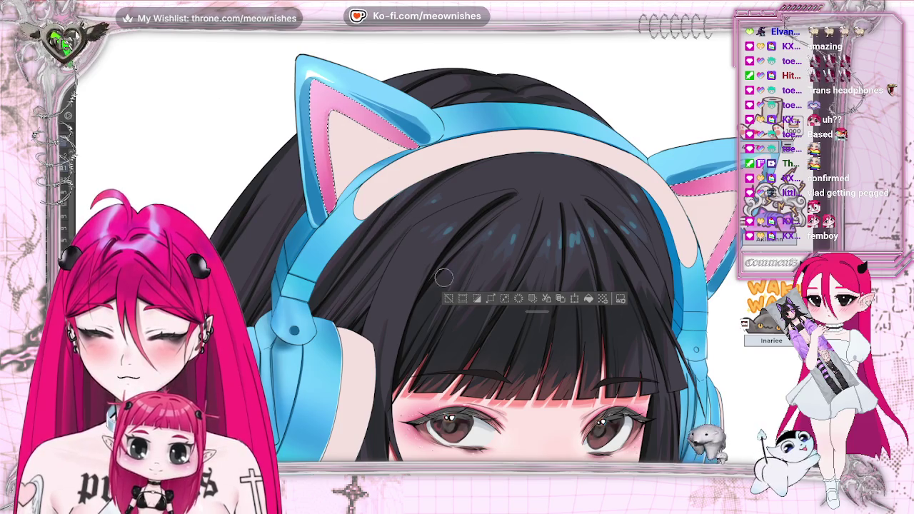
Deselect the left cat ear and check the whole illustration mirrored and back
{"action": "key", "text": "ctrl+d"}
{"action": "key", "text": "ctrl+0"}
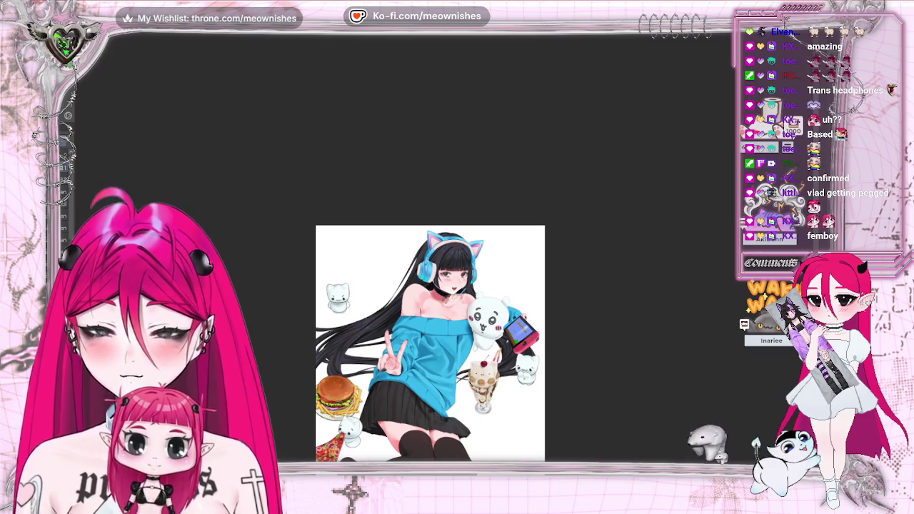
{"action": "key", "text": "h"}
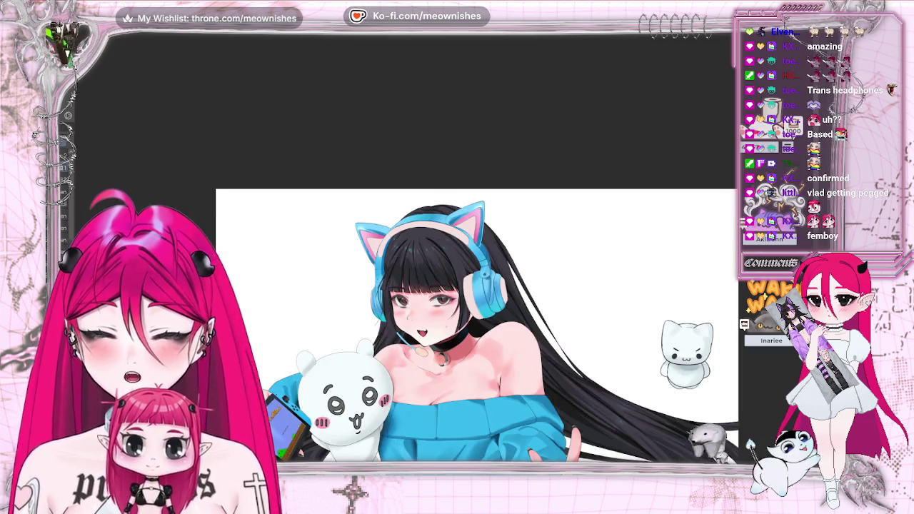
{"action": "key", "text": "h"}
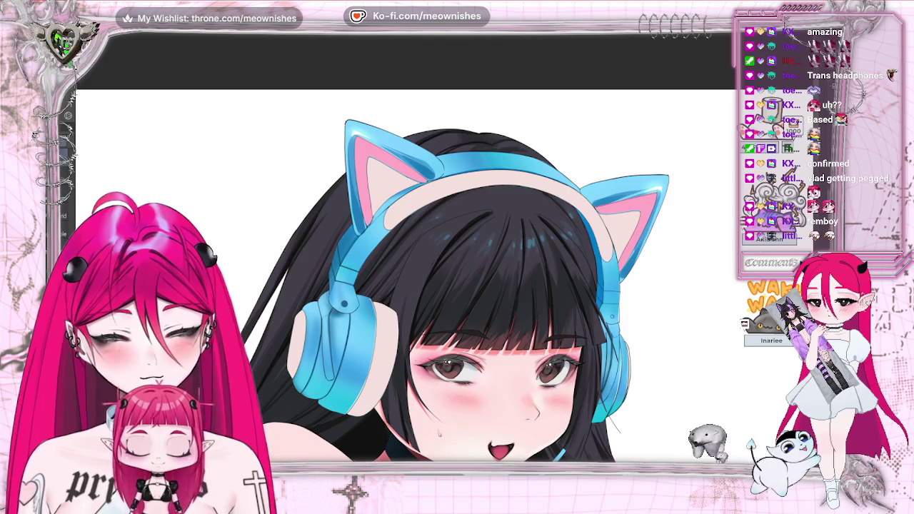
Magic-wand select the pink insides of both cat ears, keeping the selection active
{"action": "left_click", "coordinate": [648, 203]}
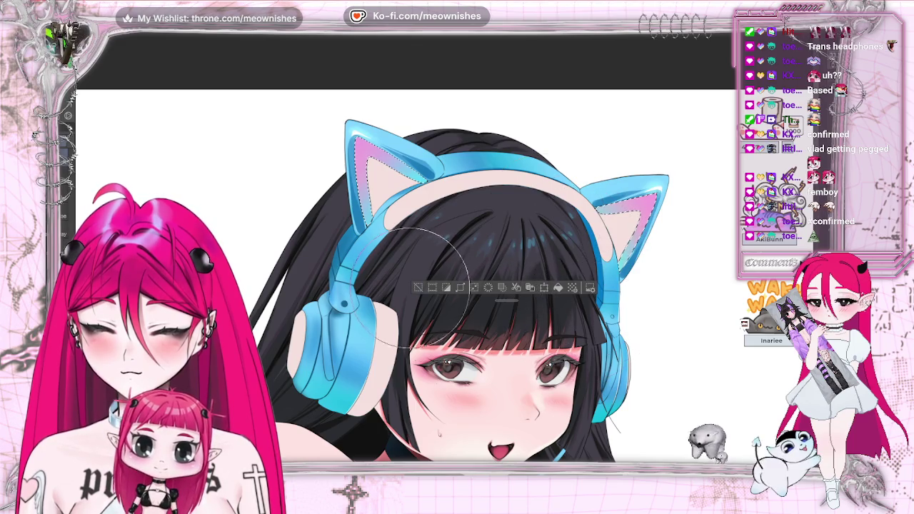
{"action": "key", "text": "ctrl+d"}
{"action": "key", "text": "ctrl+minus"}
{"action": "key", "text": "ctrl+minus"}
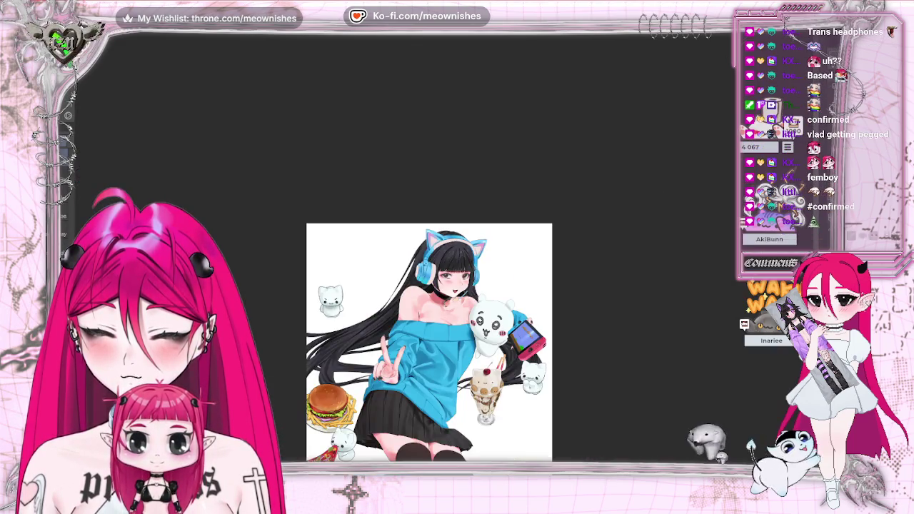
{"action": "key", "text": "ctrl+plus"}
{"action": "key", "text": "ctrl+plus"}
{"action": "key", "text": "ctrl+z"}
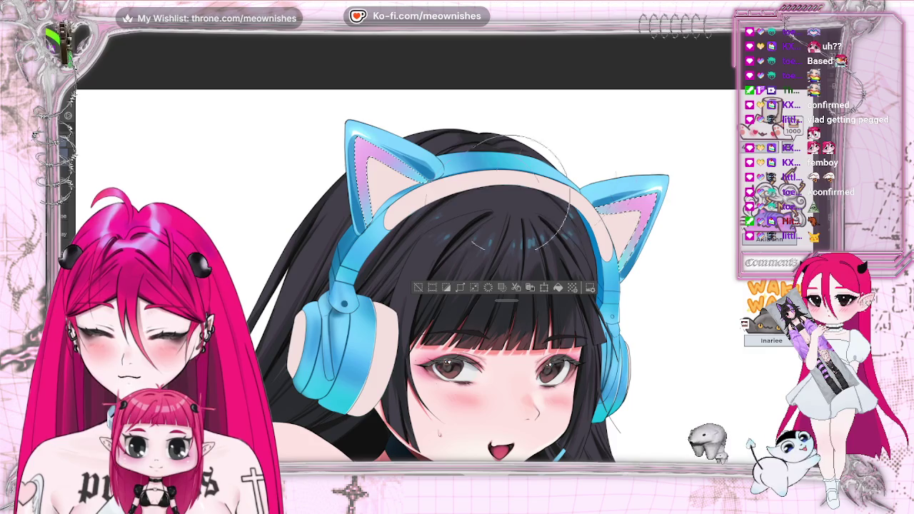
Deselect the ears, view the whole artwork mirrored, then zoom in on the face
{"action": "left_click", "coordinate": [419, 290]}
{"action": "key", "text": "ctrl+0"}
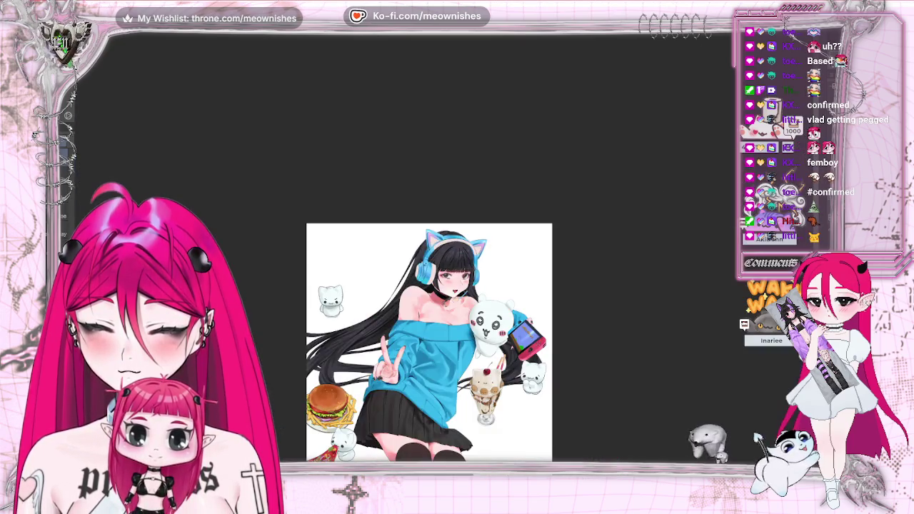
{"action": "key", "text": "h"}
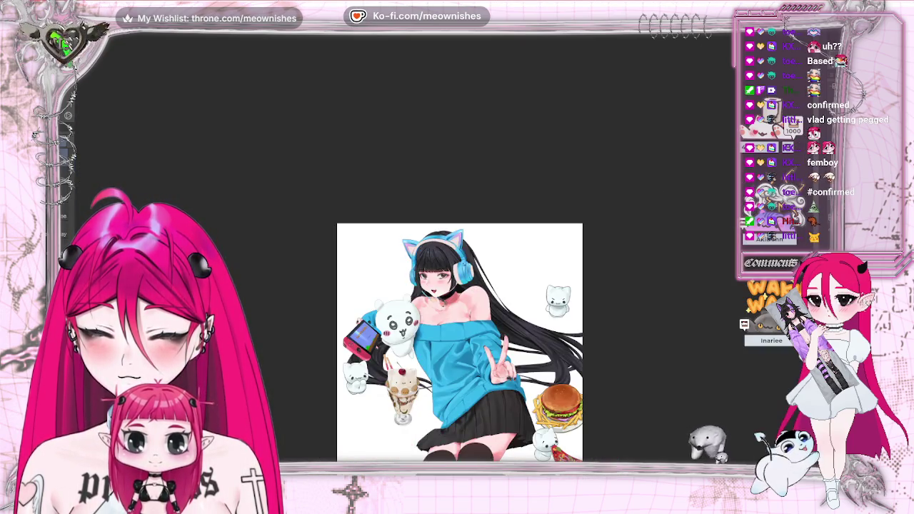
{"action": "key", "text": "ctrl+alt+0"}
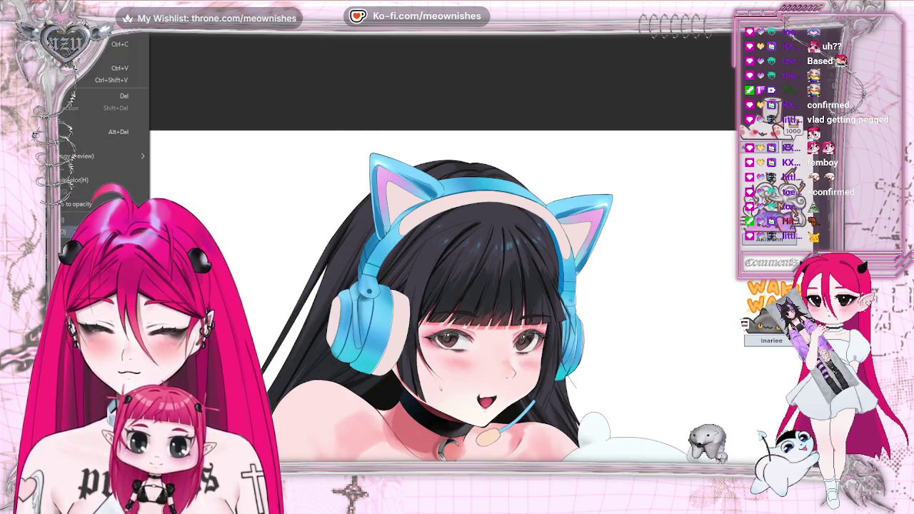
Open Hue/Saturation/Luminosity and preview trial hue shifts, including -83 and -163
{"action": "key", "text": "ctrl+u"}
{"action": "left_click", "coordinate": [666, 93]}
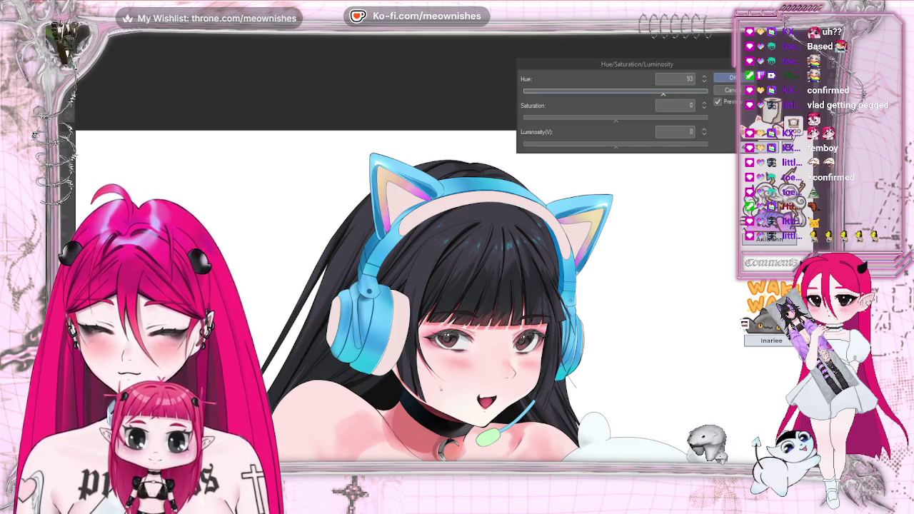
{"action": "key", "text": "ctrl+0"}
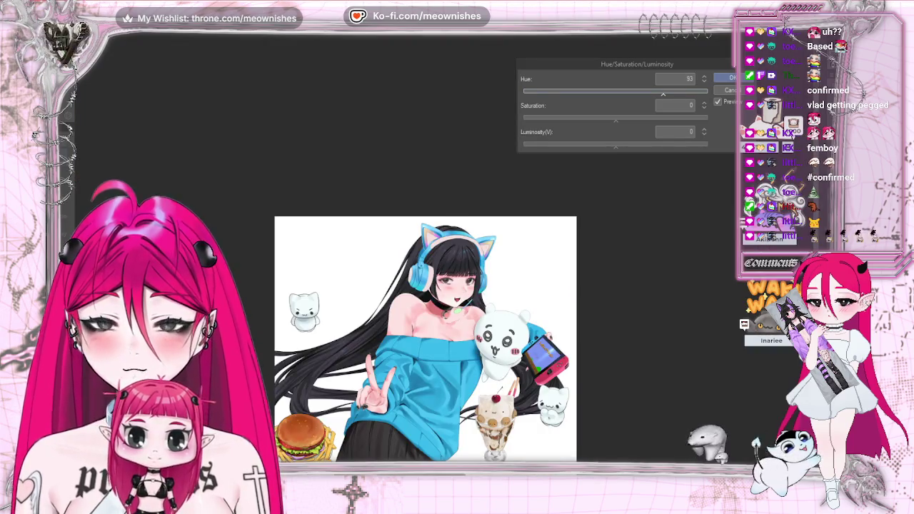
{"action": "scroll", "coordinate": [450, 259], "scroll_direction": "down", "scroll_amount": 2}
{"action": "scroll", "coordinate": [450, 258], "scroll_direction": "up", "scroll_amount": 5}
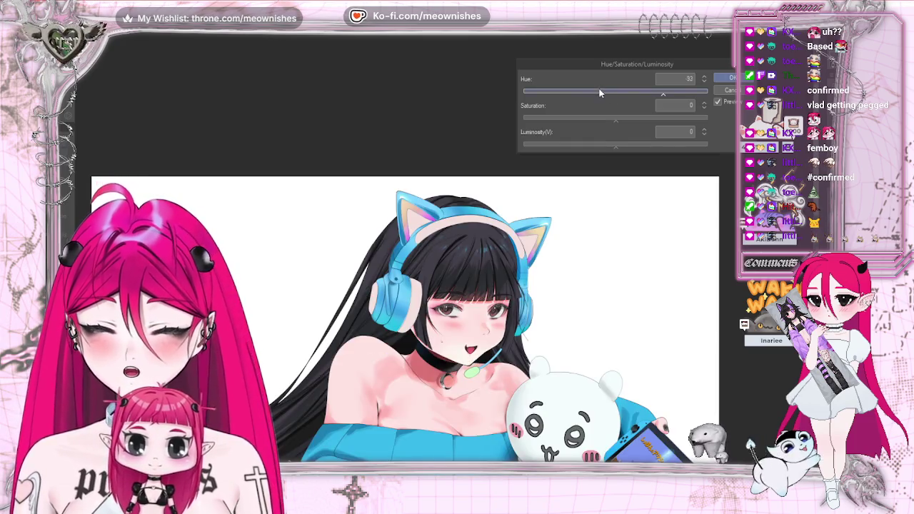
{"action": "left_click", "coordinate": [572, 94]}
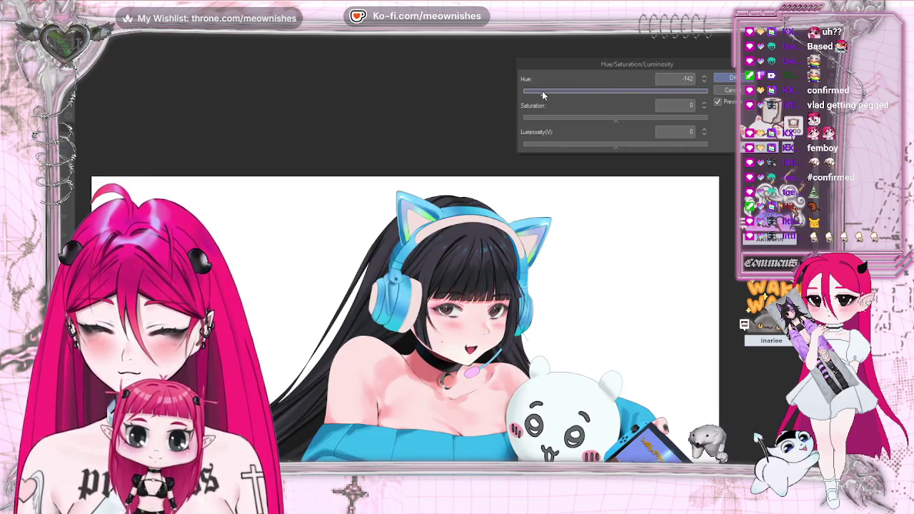
{"action": "left_click_drag", "start_coordinate": [542, 93], "coordinate": [532, 98]}
{"action": "scroll", "coordinate": [413, 321], "scroll_direction": "down", "scroll_amount": 1}
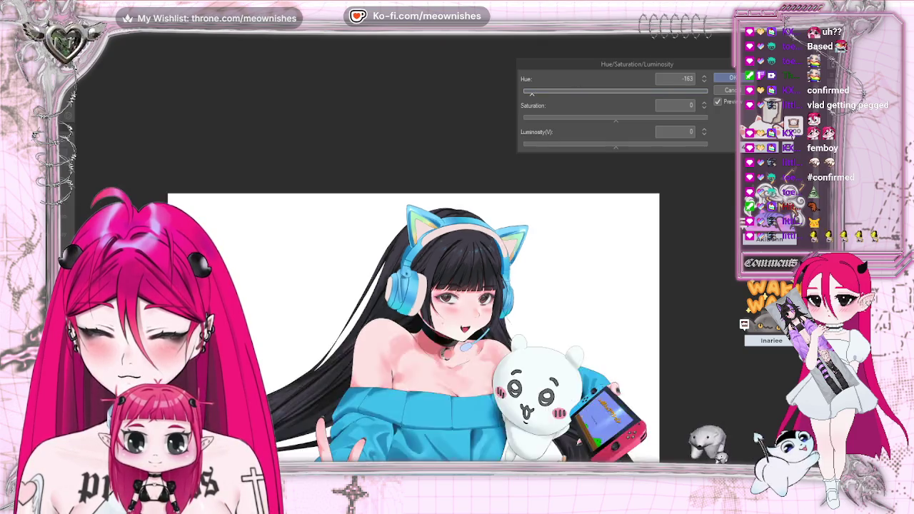
{"action": "scroll", "coordinate": [413, 322], "scroll_direction": "down", "scroll_amount": 3}
{"action": "scroll", "coordinate": [413, 321], "scroll_direction": "down", "scroll_amount": 2}
{"action": "scroll", "coordinate": [413, 321], "scroll_direction": "up", "scroll_amount": 5}
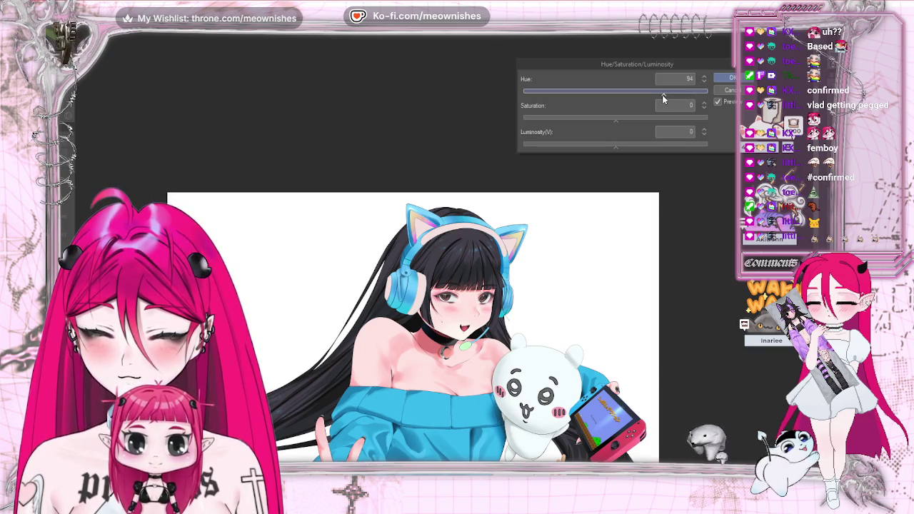
{"action": "scroll", "coordinate": [412, 327], "scroll_direction": "down", "scroll_amount": 1}
{"action": "scroll", "coordinate": [413, 328], "scroll_direction": "down", "scroll_amount": 1}
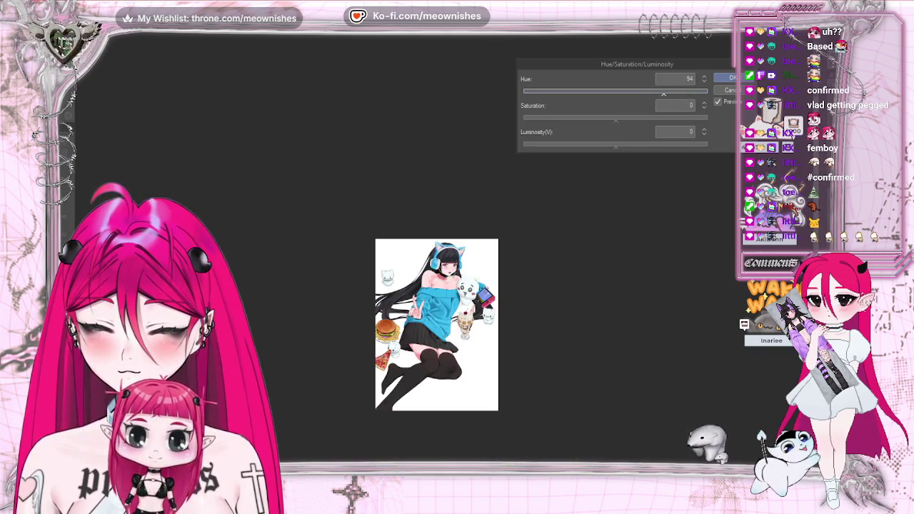
{"action": "scroll", "coordinate": [413, 327], "scroll_direction": "up", "scroll_amount": 2}
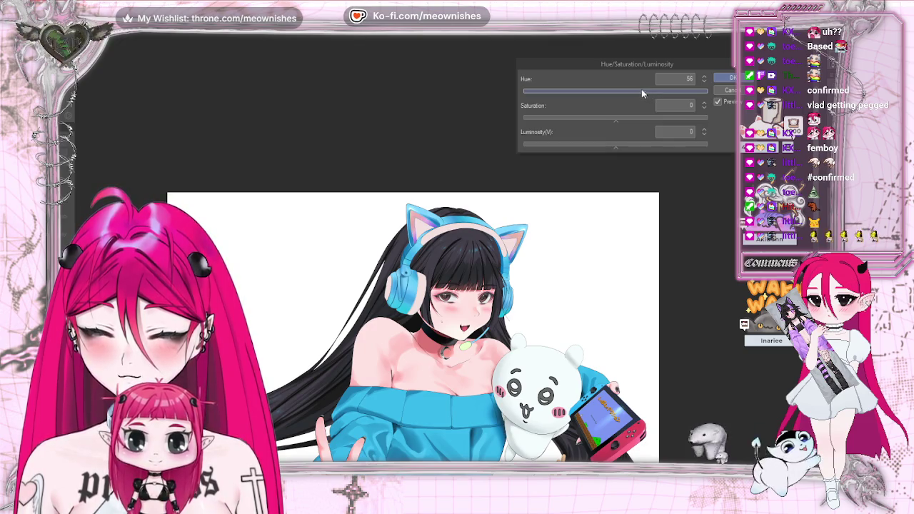
{"action": "scroll", "coordinate": [436, 325], "scroll_direction": "down", "scroll_amount": 2}
{"action": "scroll", "coordinate": [436, 325], "scroll_direction": "down", "scroll_amount": 1}
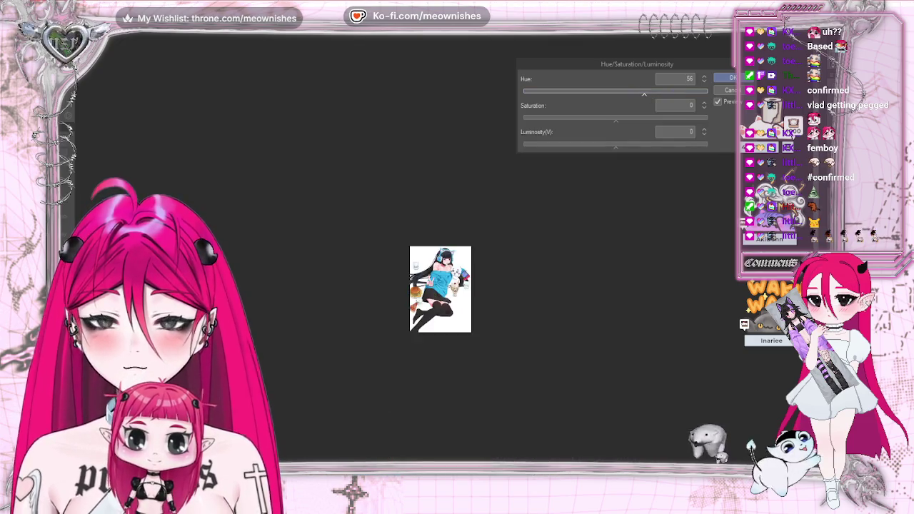
{"action": "scroll", "coordinate": [436, 325], "scroll_direction": "up", "scroll_amount": 2}
{"action": "scroll", "coordinate": [436, 325], "scroll_direction": "up", "scroll_amount": 3}
Settle the hue at 133, check it mirrored, and apply the shift
{"action": "left_click_drag", "start_coordinate": [620, 91], "coordinate": [702, 95]}
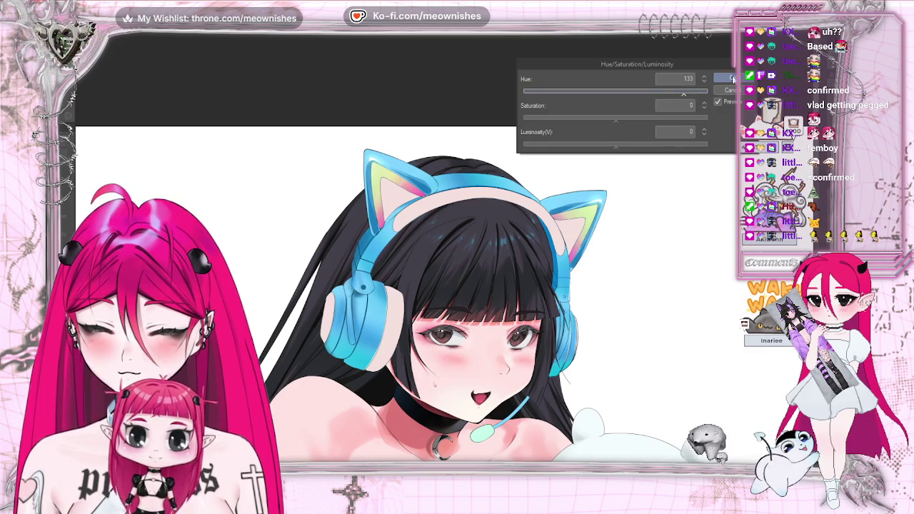
{"action": "scroll", "coordinate": [437, 325], "scroll_direction": "up", "scroll_amount": 1}
{"action": "scroll", "coordinate": [436, 325], "scroll_direction": "down", "scroll_amount": 6}
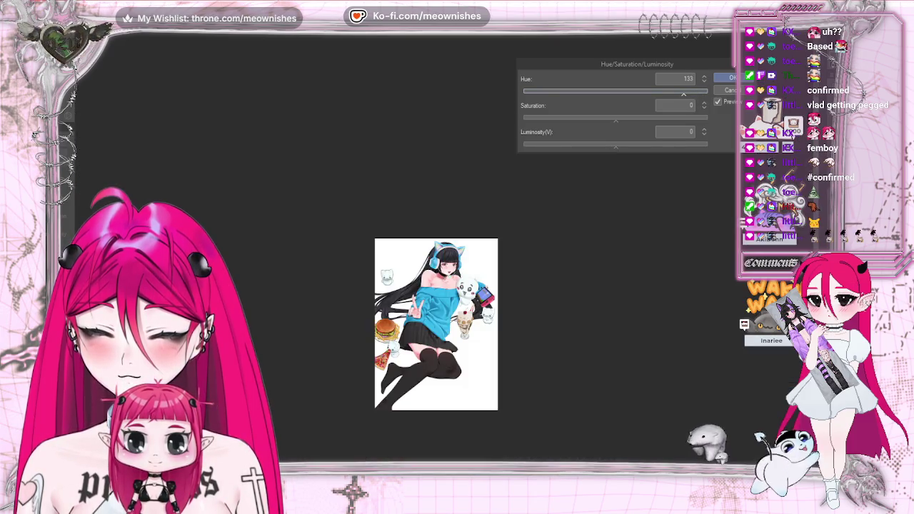
{"action": "scroll", "coordinate": [445, 255], "scroll_direction": "up", "scroll_amount": 4}
{"action": "key", "text": "h"}
{"action": "key", "text": "h"}
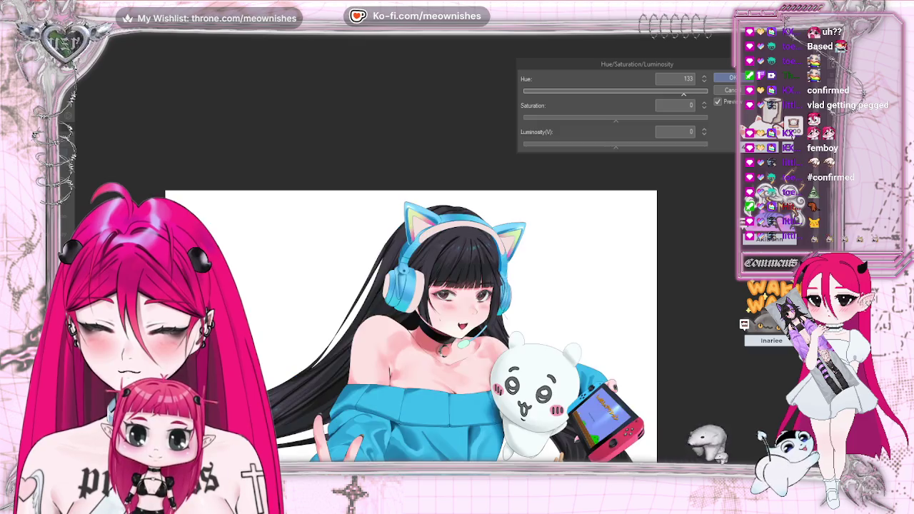
{"action": "scroll", "coordinate": [439, 244], "scroll_direction": "up", "scroll_amount": 3}
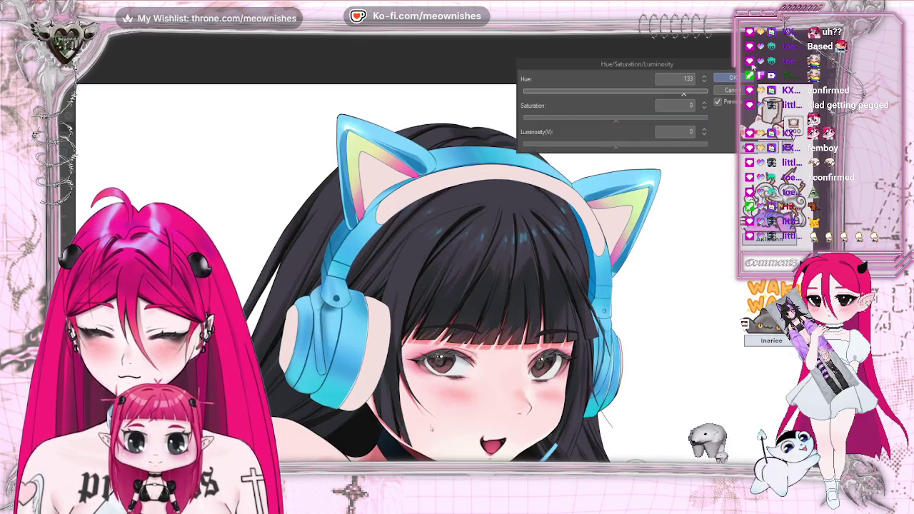
{"action": "key", "text": "Return"}
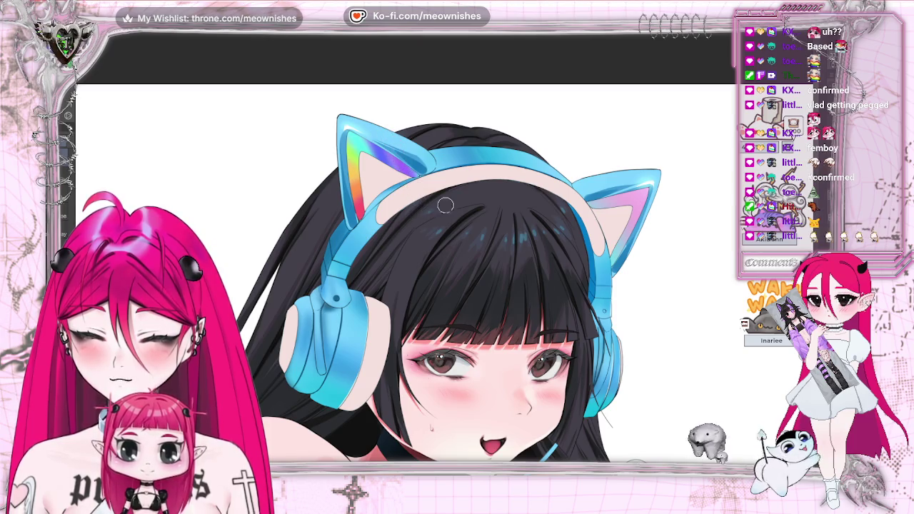
Zoom out and flip the canvas horizontally and back to check the hue-shifted ears
{"action": "scroll", "coordinate": [447, 322], "scroll_direction": "down", "scroll_amount": 5}
{"action": "scroll", "coordinate": [448, 321], "scroll_direction": "down", "scroll_amount": 3}
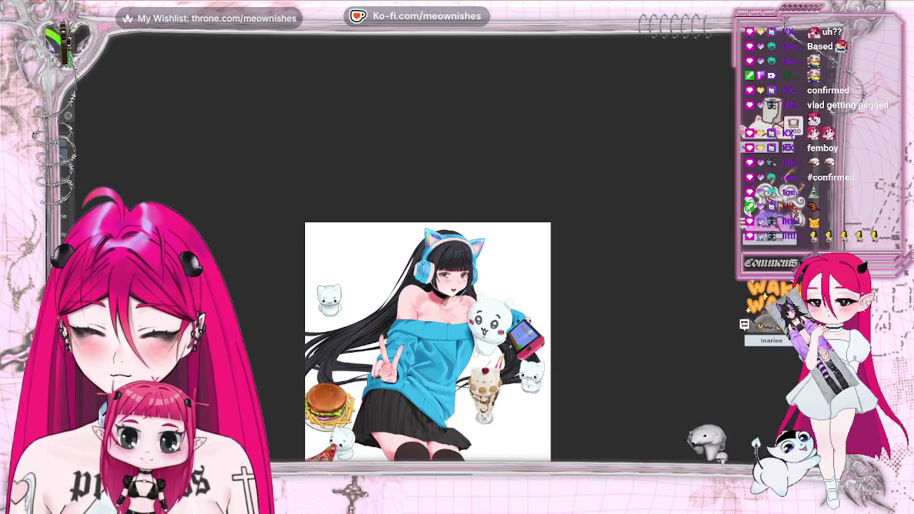
{"action": "scroll", "coordinate": [447, 300], "scroll_direction": "down", "scroll_amount": 3}
{"action": "scroll", "coordinate": [447, 300], "scroll_direction": "up", "scroll_amount": 7}
{"action": "key", "text": "m"}
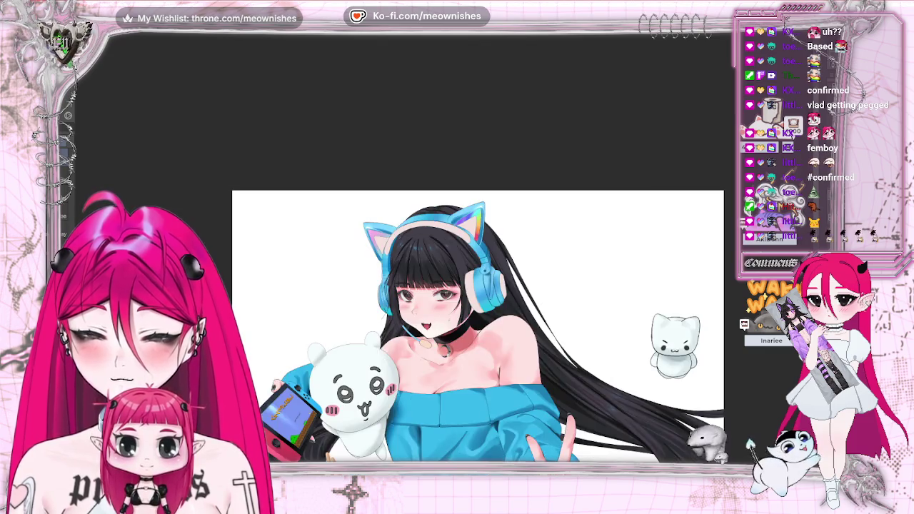
{"action": "key", "text": "m"}
Zoom in on the cat-ear headphones and bangs, mirroring the canvas once more
{"action": "scroll", "coordinate": [435, 325], "scroll_direction": "down", "scroll_amount": 5}
{"action": "scroll", "coordinate": [447, 286], "scroll_direction": "up", "scroll_amount": 4}
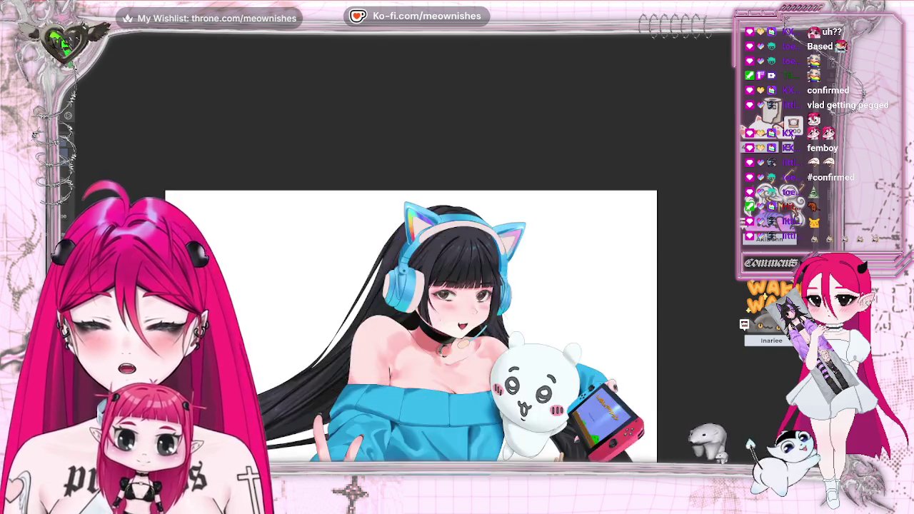
{"action": "scroll", "coordinate": [448, 286], "scroll_direction": "up", "scroll_amount": 3}
{"action": "scroll", "coordinate": [447, 286], "scroll_direction": "up", "scroll_amount": 1}
{"action": "scroll", "coordinate": [447, 286], "scroll_direction": "up", "scroll_amount": 5}
{"action": "scroll", "coordinate": [447, 286], "scroll_direction": "down", "scroll_amount": 10}
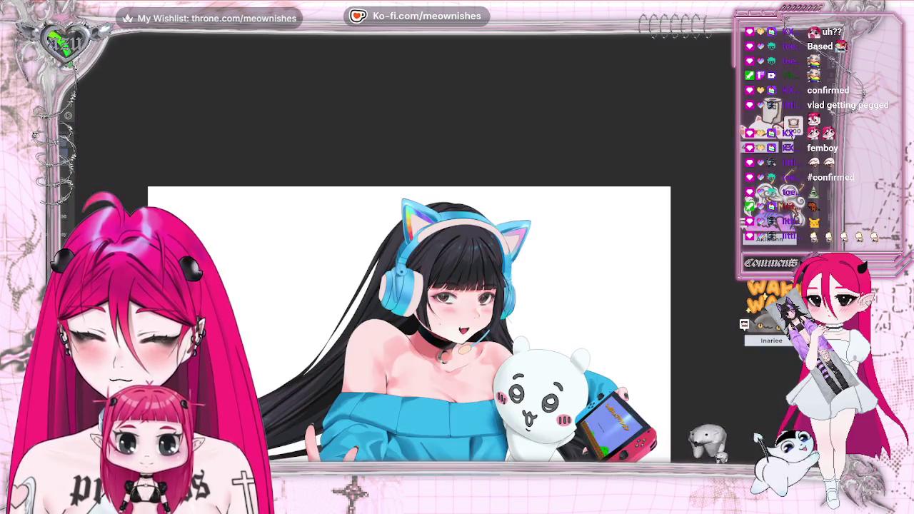
{"action": "scroll", "coordinate": [447, 286], "scroll_direction": "down", "scroll_amount": 3}
{"action": "scroll", "coordinate": [447, 285], "scroll_direction": "up", "scroll_amount": 2}
{"action": "key", "text": "m"}
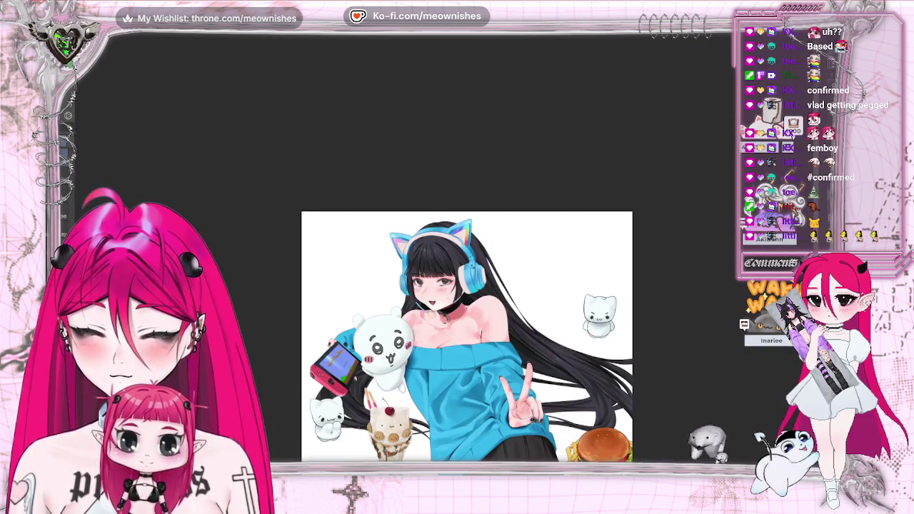
{"action": "key", "text": "m"}
{"action": "scroll", "coordinate": [447, 286], "scroll_direction": "up", "scroll_amount": 5}
{"action": "scroll", "coordinate": [442, 236], "scroll_direction": "up", "scroll_amount": 1}
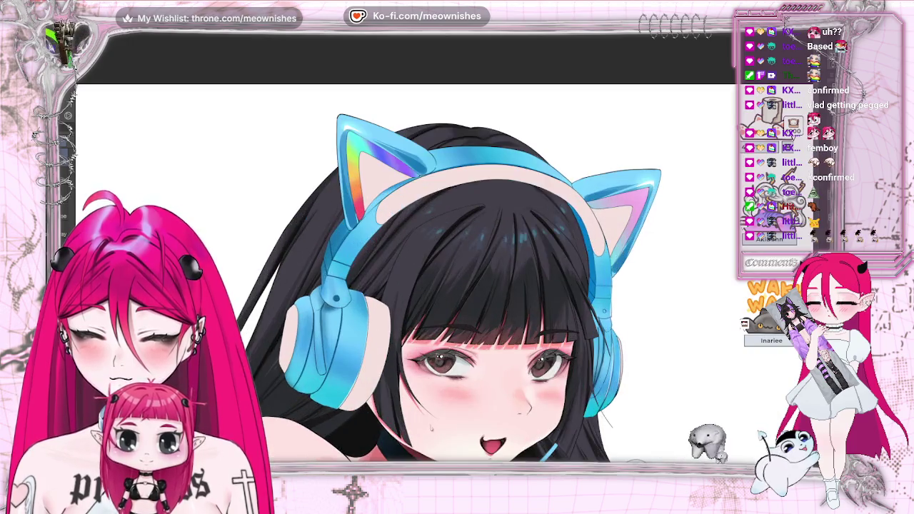
{"action": "scroll", "coordinate": [443, 236], "scroll_direction": "up", "scroll_amount": 2}
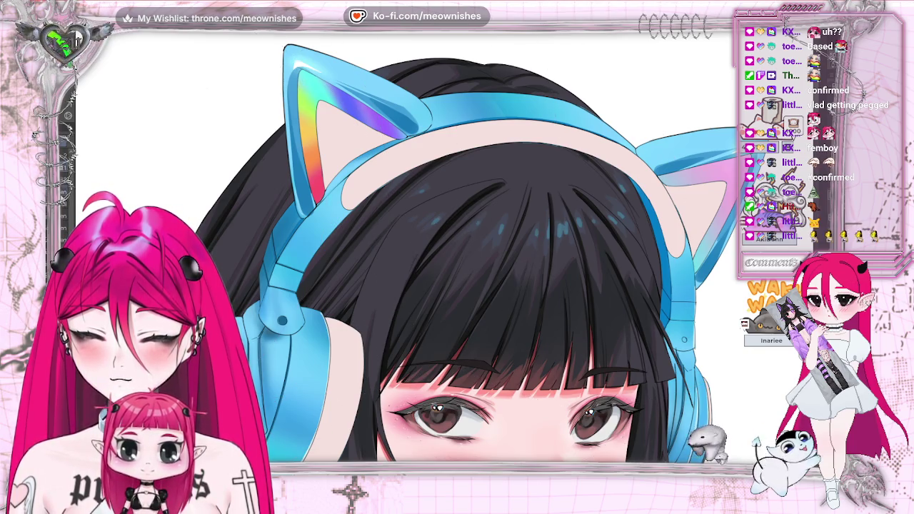
Revert the cat-ear insides to flat pink and zoom out to the whole figure
{"action": "key", "text": "ctrl+z"}
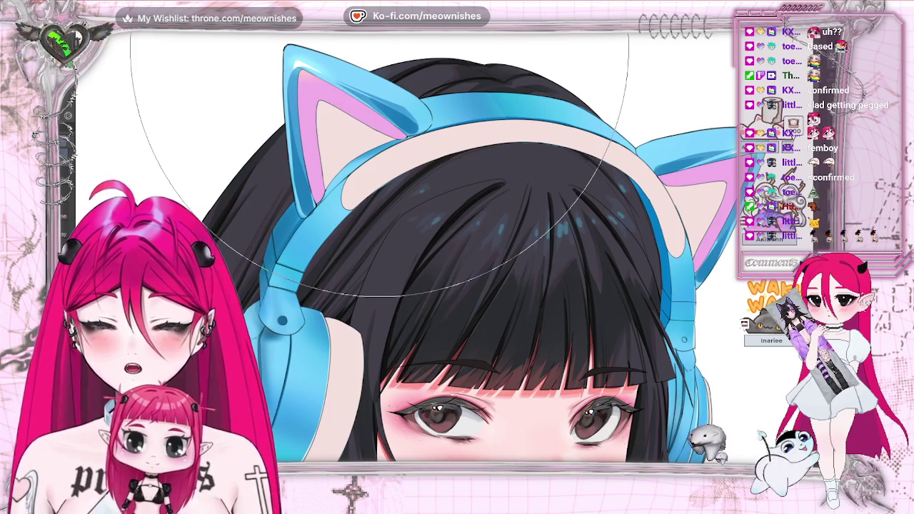
{"action": "key", "text": "ctrl+minus"}
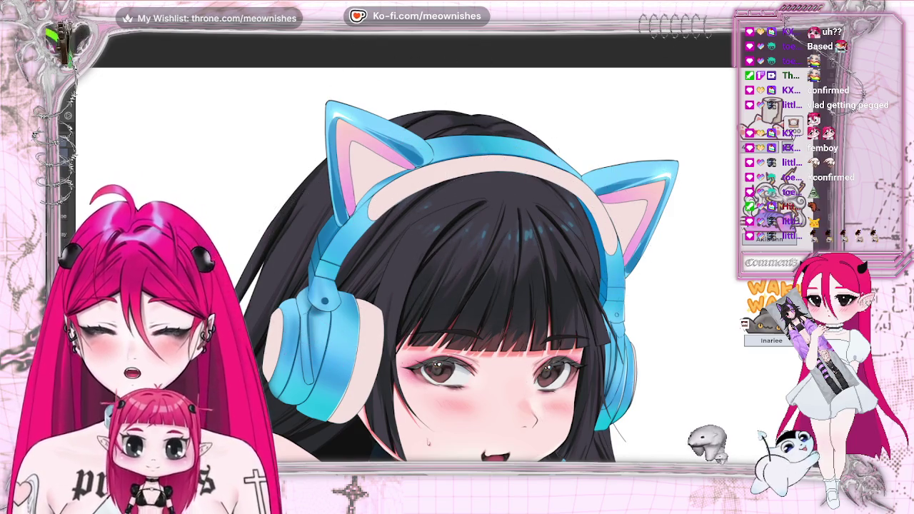
{"action": "key", "text": "ctrl+0"}
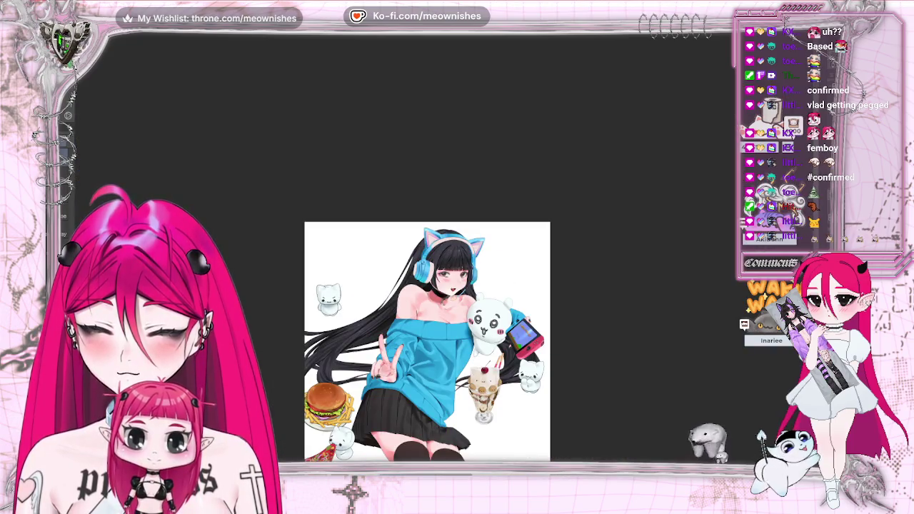
Review the full illustration, zooming on the upper body and mirroring the canvas
{"action": "scroll", "coordinate": [441, 254], "scroll_direction": "up", "scroll_amount": 4}
{"action": "scroll", "coordinate": [441, 254], "scroll_direction": "up", "scroll_amount": 1}
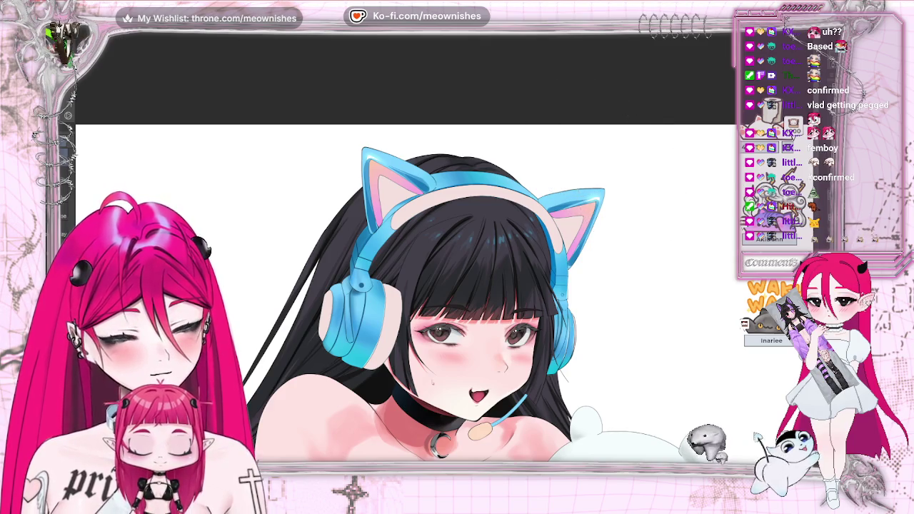
{"action": "key", "text": "ctrl+0"}
{"action": "key", "text": "ctrl+plus"}
{"action": "key", "text": "ctrl+plus"}
{"action": "key", "text": "ctrl+plus"}
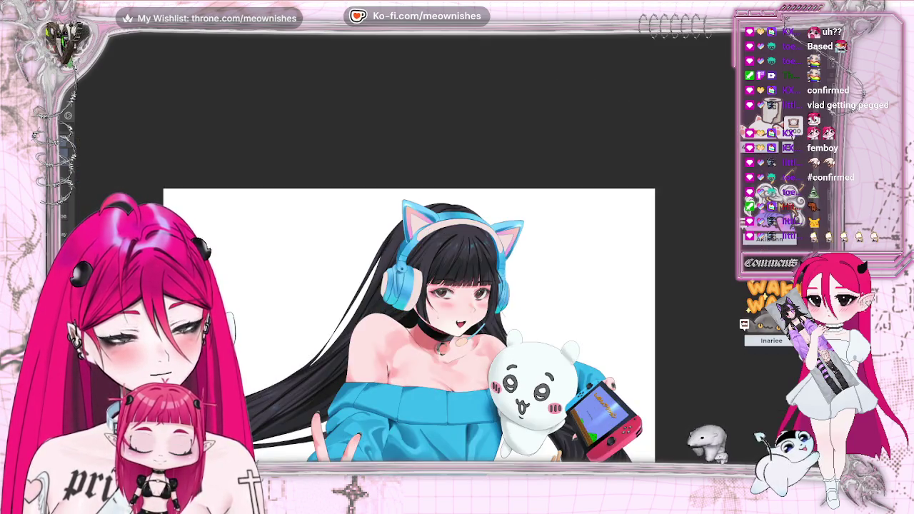
{"action": "key", "text": "m"}
{"action": "key", "text": "m"}
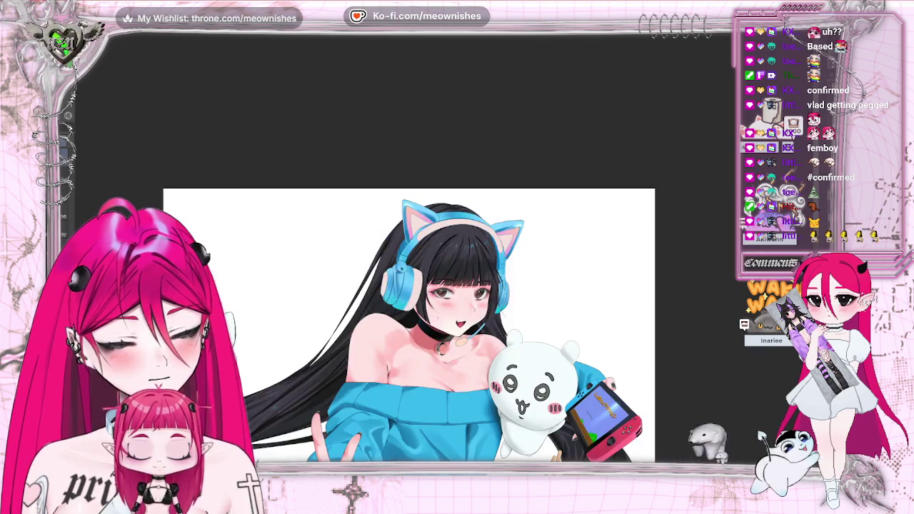
{"action": "key", "text": "ctrl+0"}
{"action": "scroll", "coordinate": [427, 307], "scroll_direction": "down", "scroll_amount": 3}
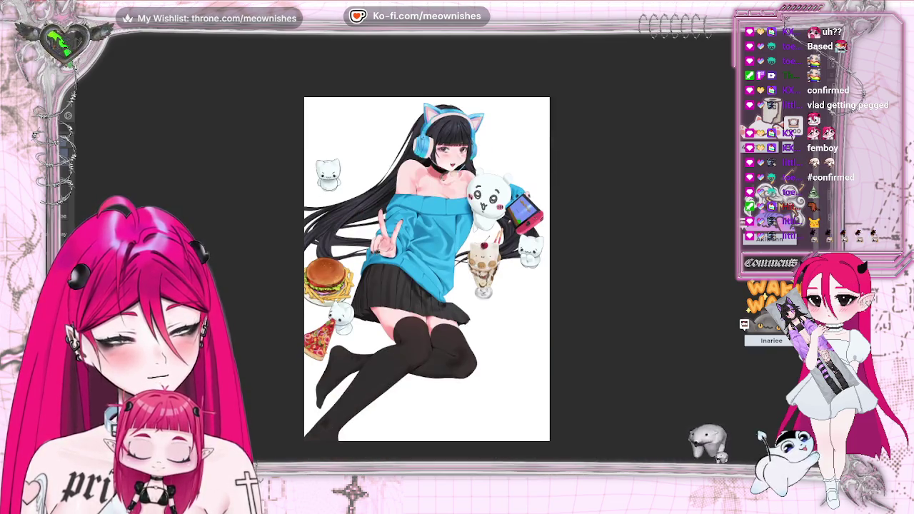
{"action": "scroll", "coordinate": [428, 307], "scroll_direction": "up", "scroll_amount": 1}
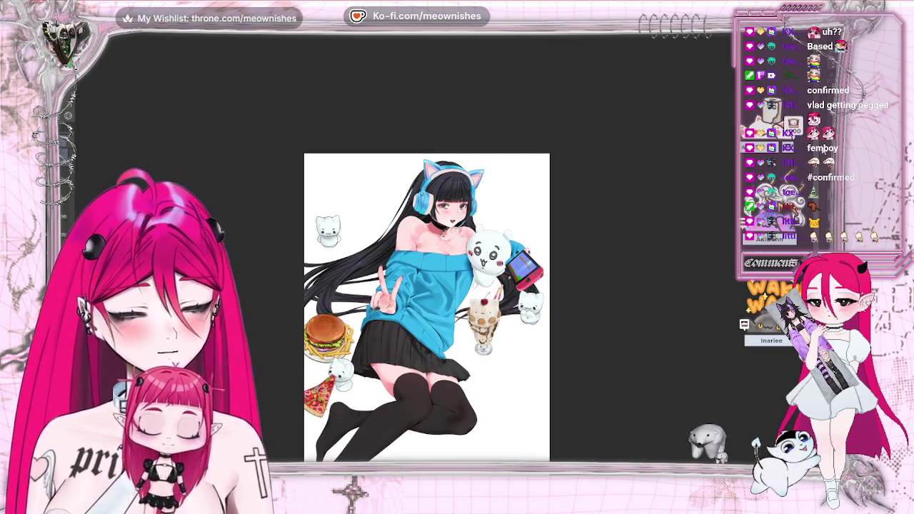
{"action": "scroll", "coordinate": [427, 307], "scroll_direction": "up", "scroll_amount": 2}
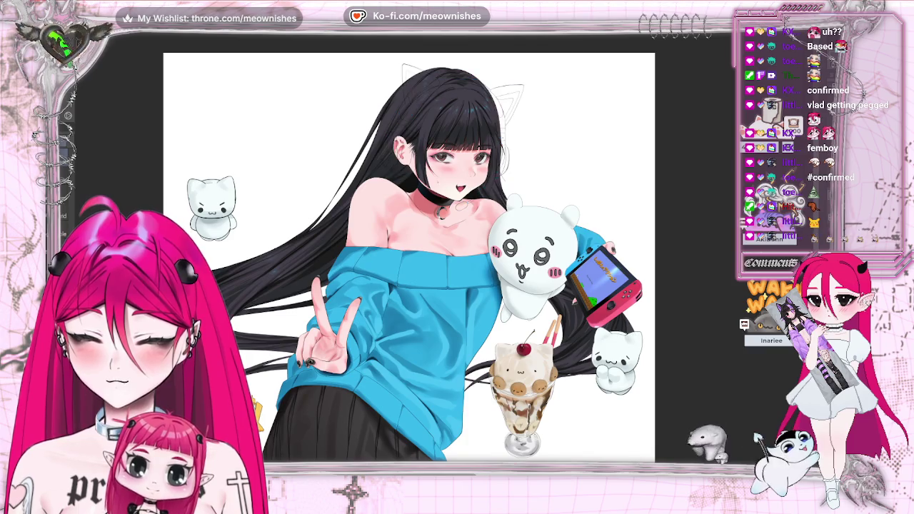
{"action": "key", "text": "alt+e"}
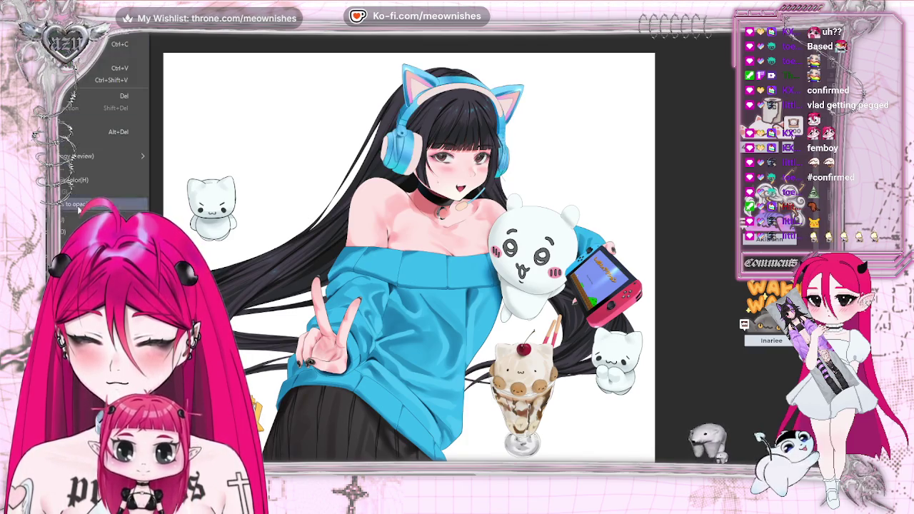
{"action": "left_click", "coordinate": [215, 246]}
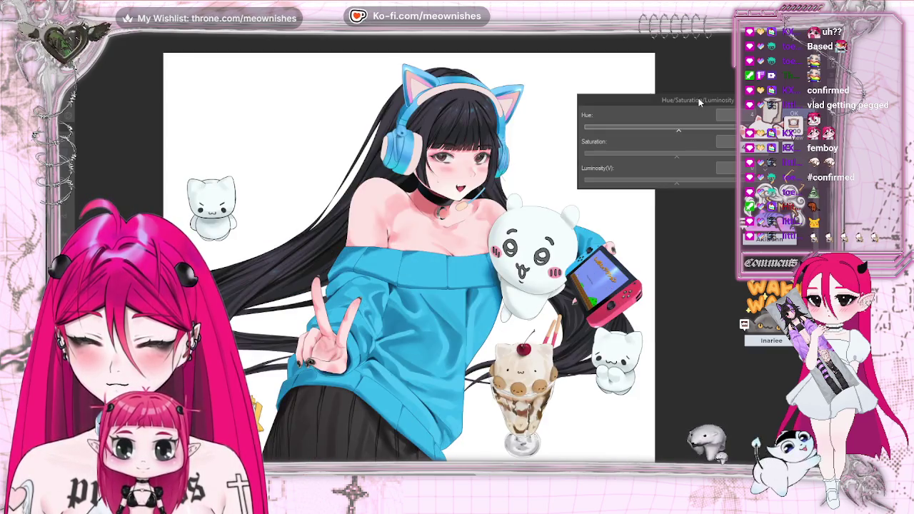
{"action": "mouse_move", "coordinate": [698, 100]}
{"action": "left_mouse_down"}
{"action": "mouse_move", "coordinate": [634, 80]}
{"action": "mouse_move", "coordinate": [706, 71]}
{"action": "left_mouse_up"}
{"action": "key", "text": "Return"}
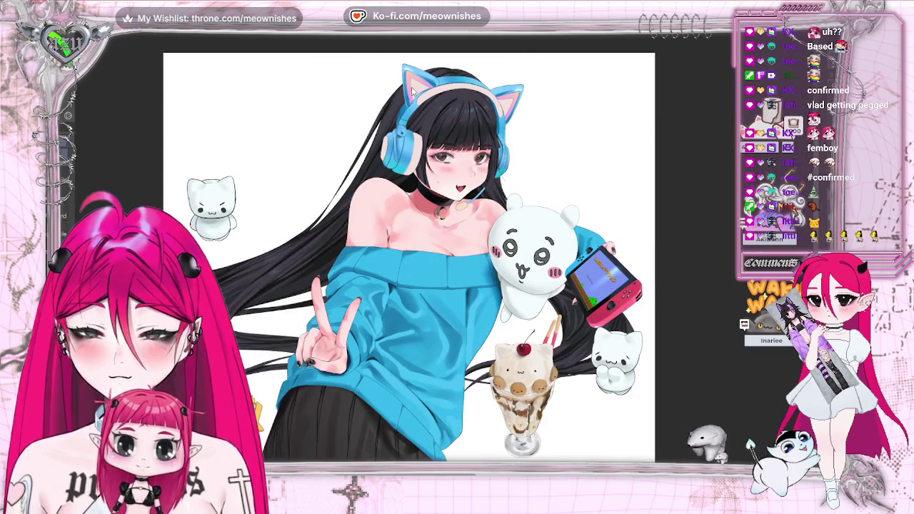
{"action": "left_click", "coordinate": [57, 29]}
{"action": "mouse_move", "coordinate": [78, 215]}
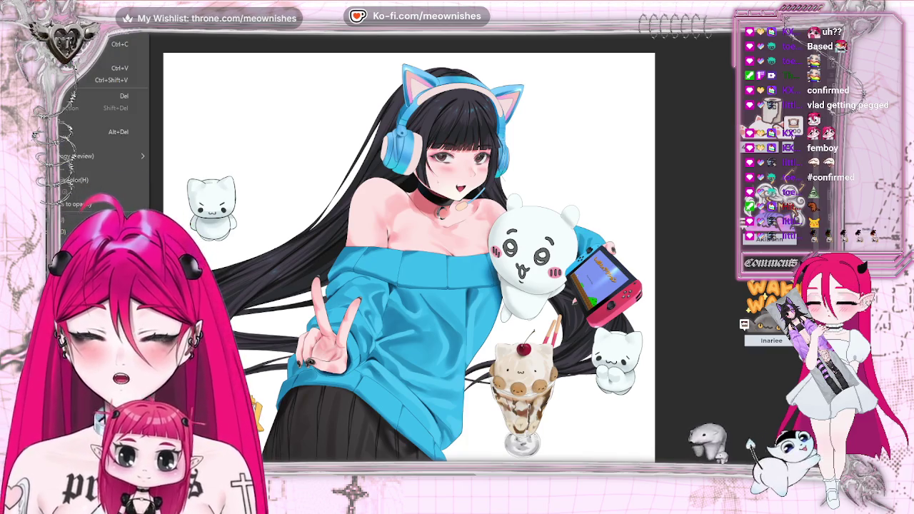
{"action": "left_click", "coordinate": [202, 247]}
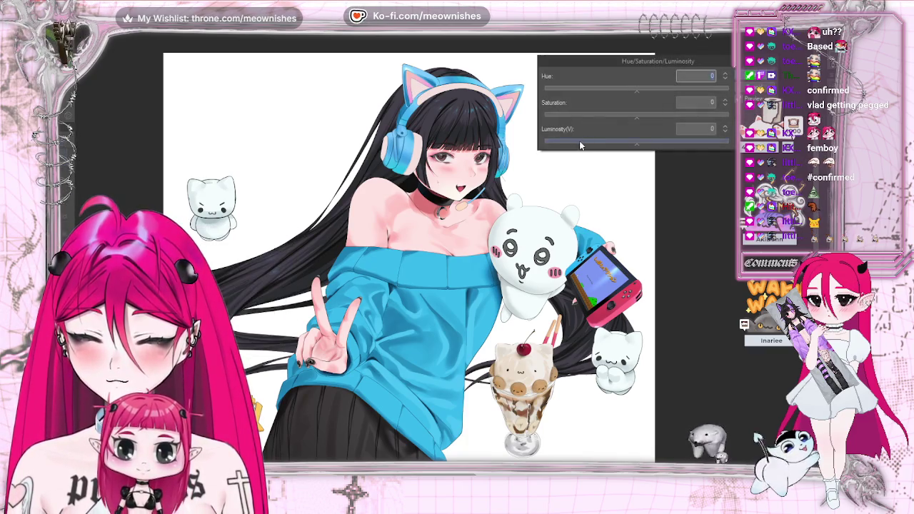
{"action": "key", "text": "ctrl+minus"}
{"action": "key", "text": "ctrl+plus"}
{"action": "left_click", "coordinate": [773, 66]}
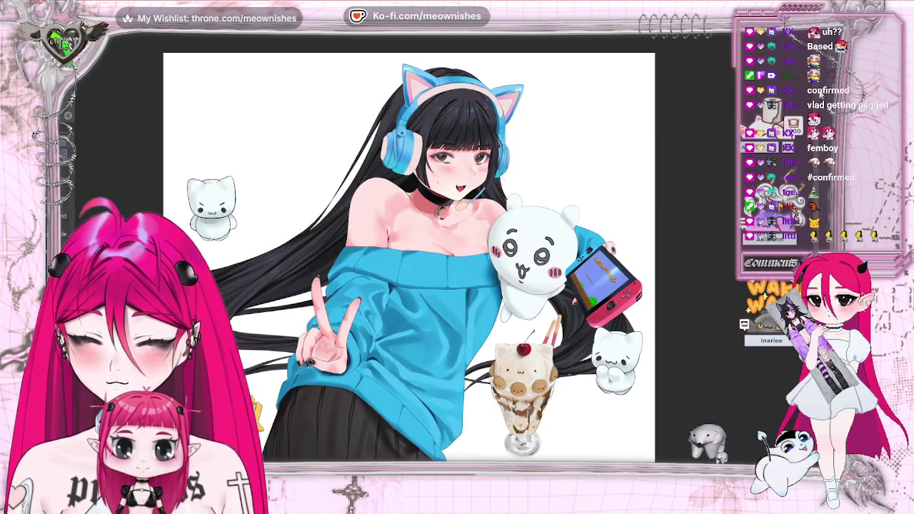
{"action": "scroll", "coordinate": [442, 111], "scroll_direction": "up", "scroll_amount": 3}
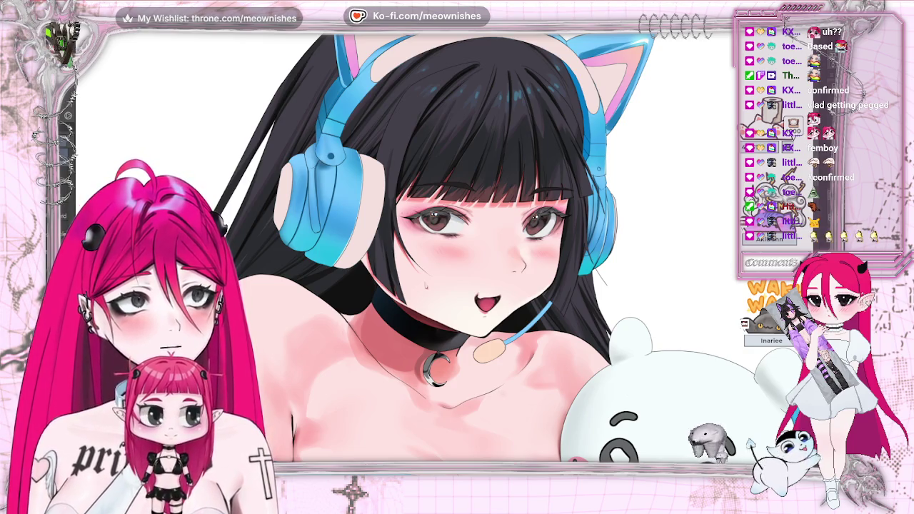
Magic-wand select every cream headband and earpad area after a trial pick of the left pad
{"action": "scroll", "coordinate": [366, 148], "scroll_direction": "up", "scroll_amount": 3}
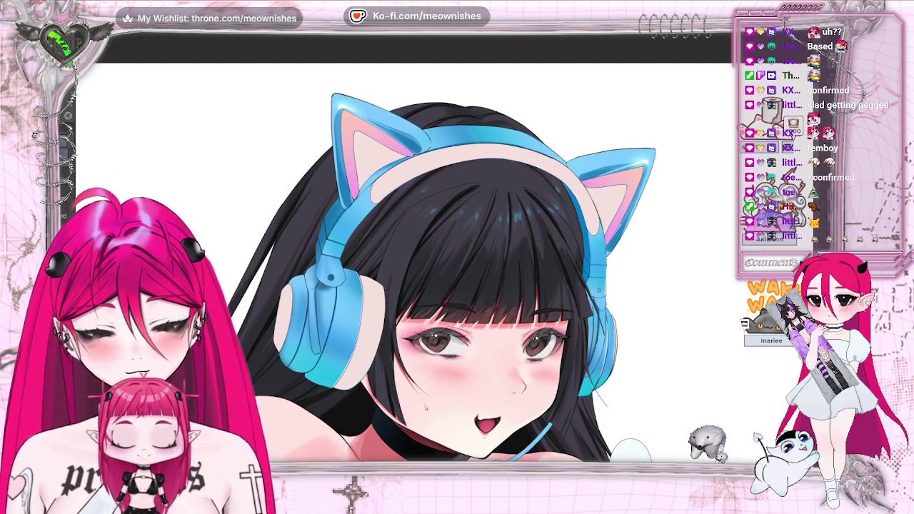
{"action": "left_click", "coordinate": [329, 329]}
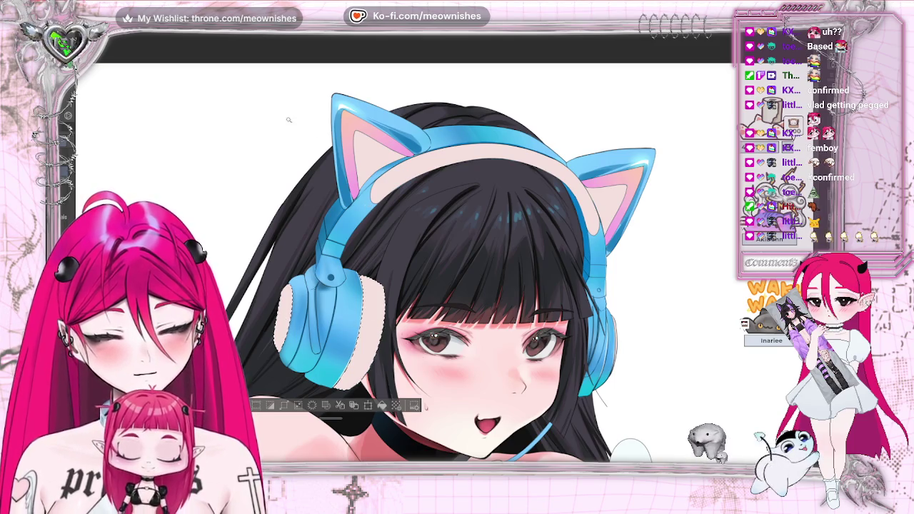
{"action": "key", "text": "ctrl+d"}
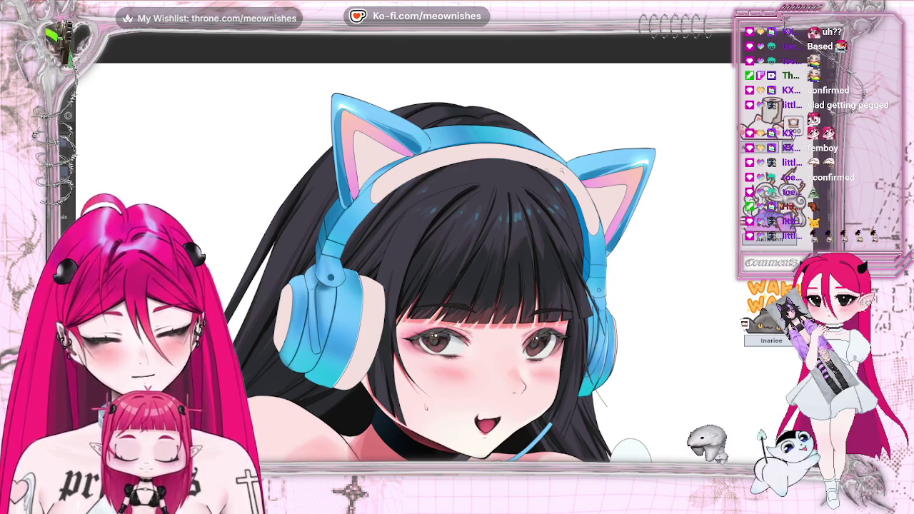
{"action": "left_click", "coordinate": [622, 182]}
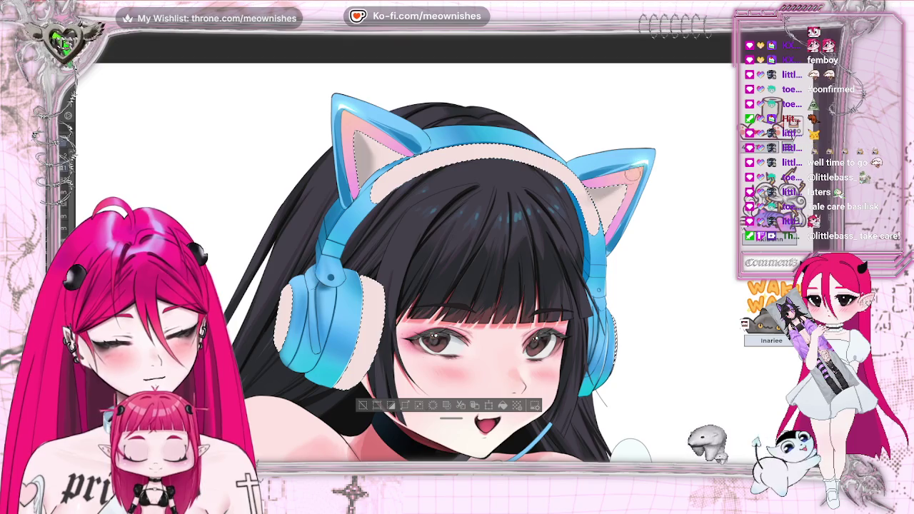
{"action": "key", "text": "ctrl+minus"}
{"action": "key", "text": "ctrl+plus"}
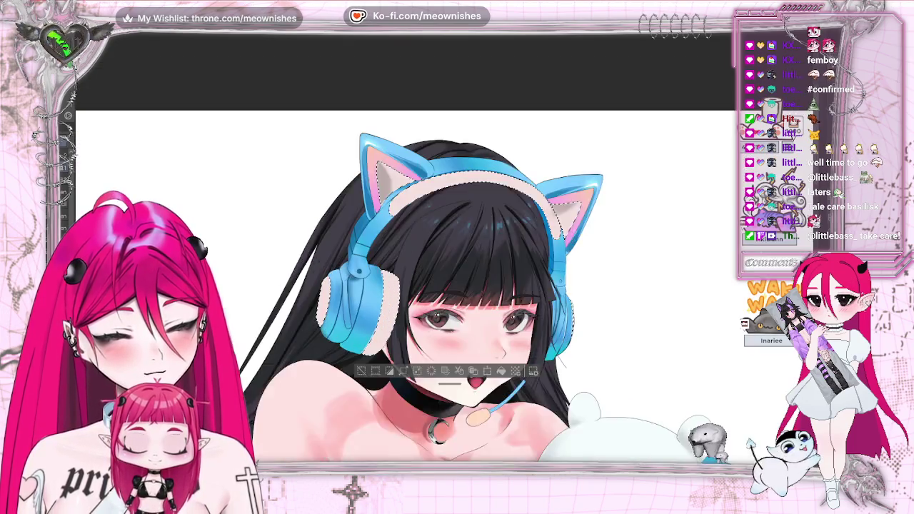
{"action": "key", "text": "ctrl+plus"}
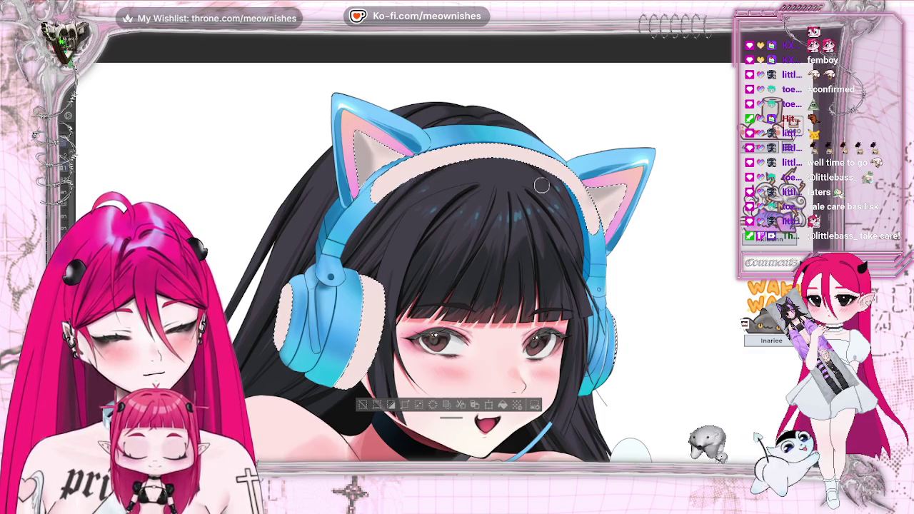
{"action": "key", "text": "ctrl+d"}
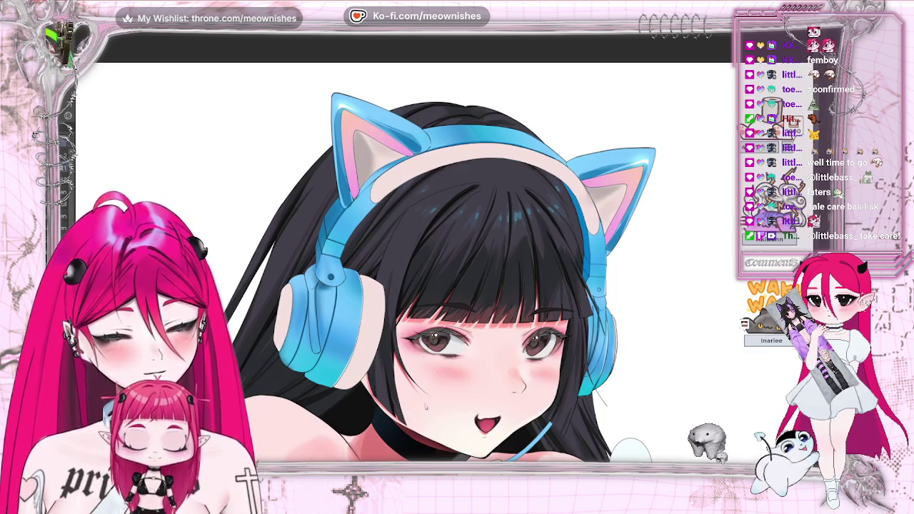
{"action": "key", "text": "ctrl+0"}
{"action": "scroll", "coordinate": [450, 268], "scroll_direction": "up", "scroll_amount": 5}
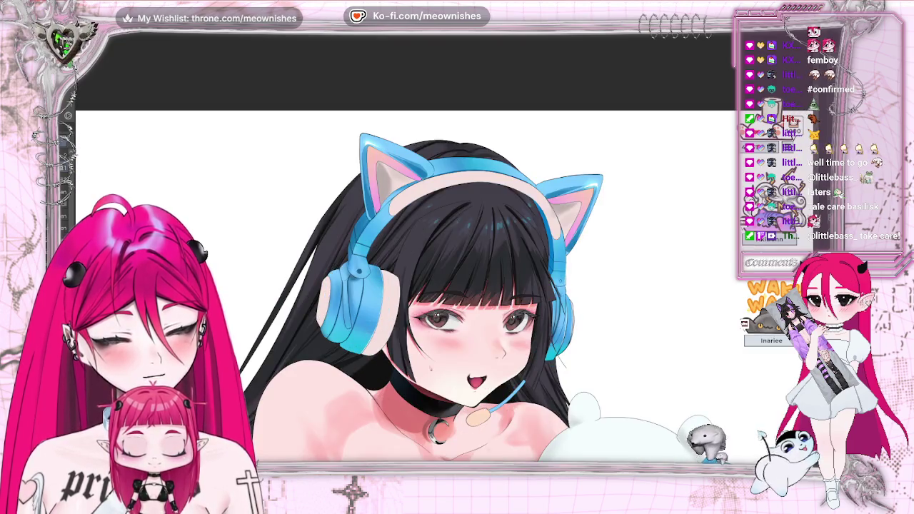
{"action": "key", "text": "h"}
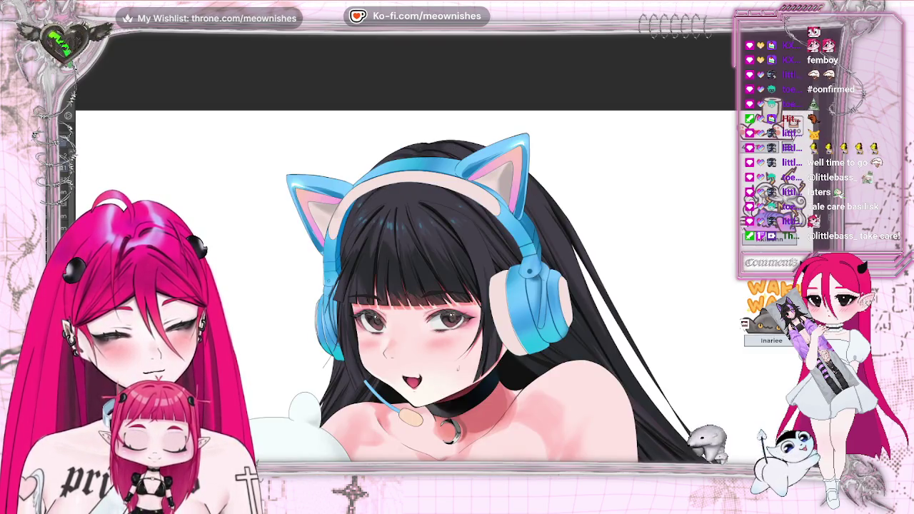
{"action": "key", "text": "h"}
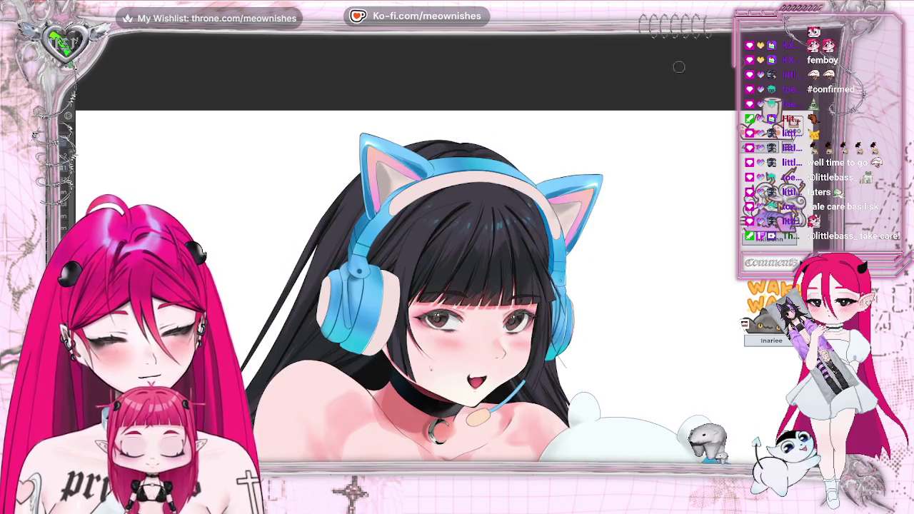
{"action": "key", "text": "ctrl+shift+d"}
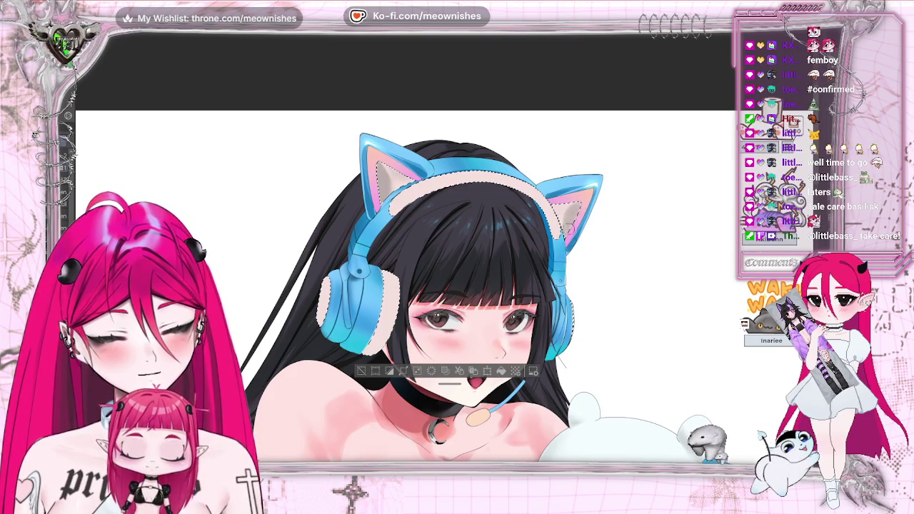
{"action": "key", "text": "h"}
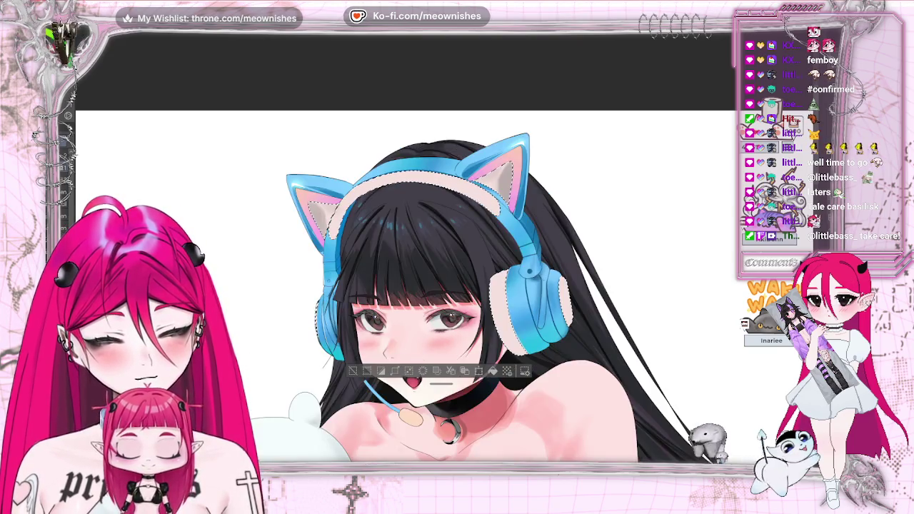
{"action": "key", "text": "h"}
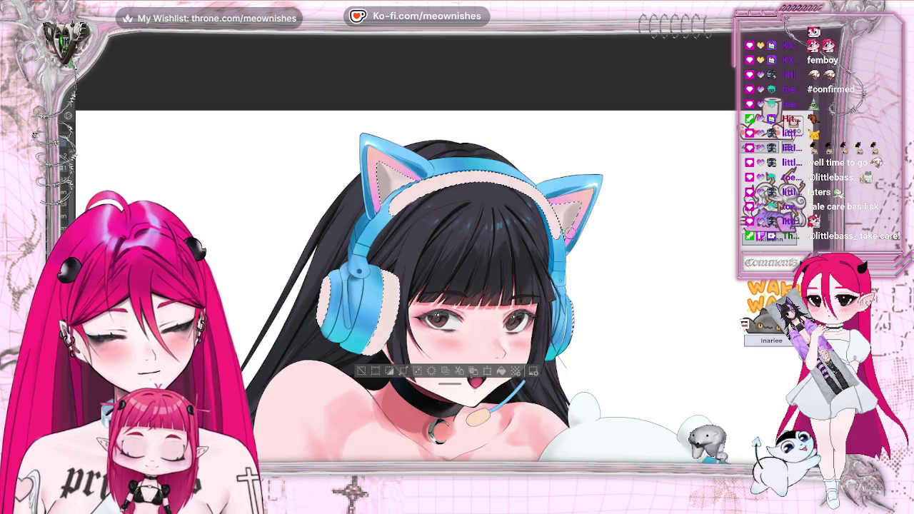
{"action": "key", "text": "ctrl+d"}
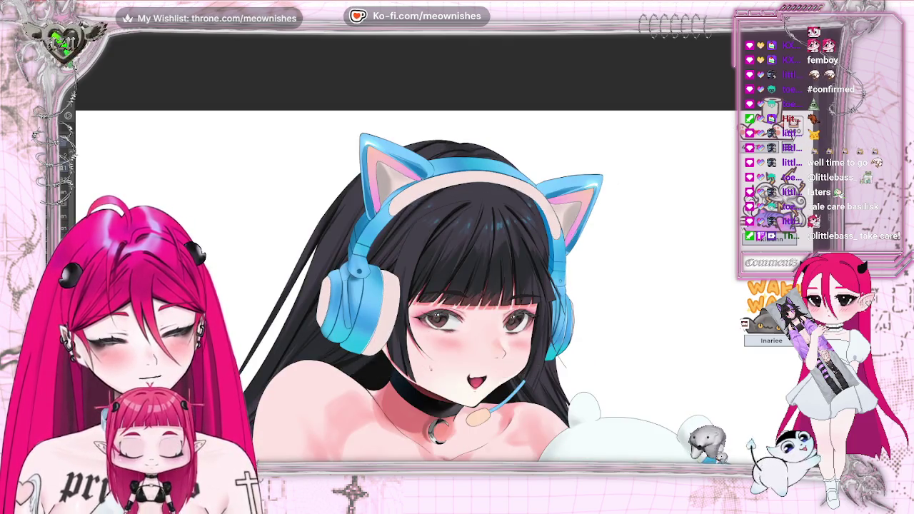
{"action": "key", "text": "ctrl+0"}
{"action": "scroll", "coordinate": [446, 256], "scroll_direction": "up", "scroll_amount": 5}
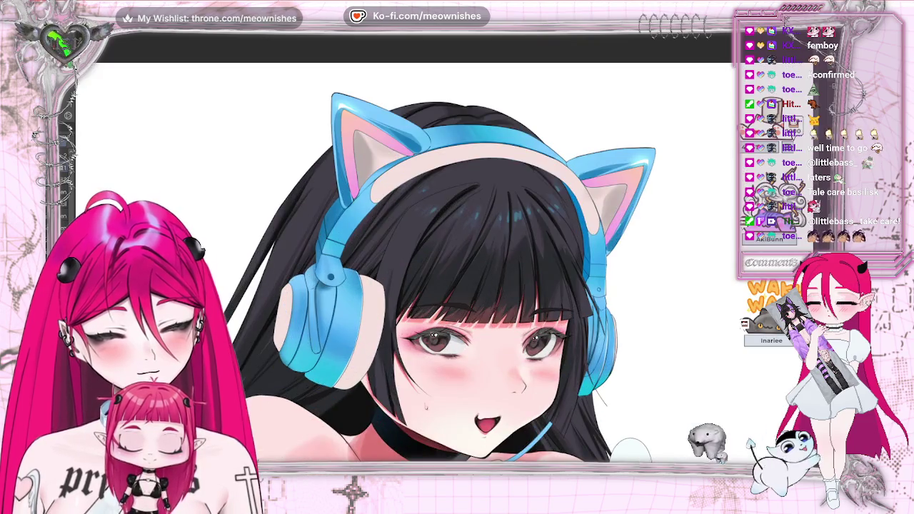
{"action": "key", "text": "ctrl+shift+d"}
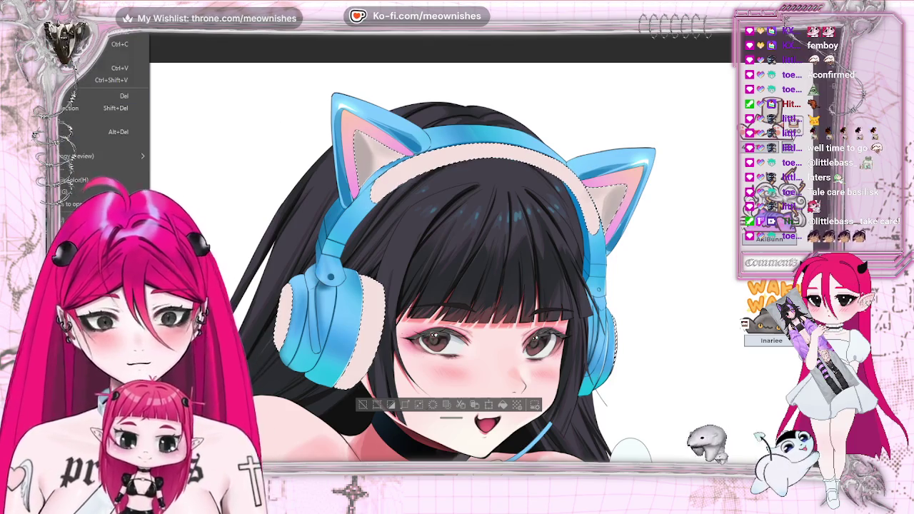
Set hue -1, saturation 11 and luminosity 28 on the cream parts and apply
{"action": "key", "text": "ctrl+u"}
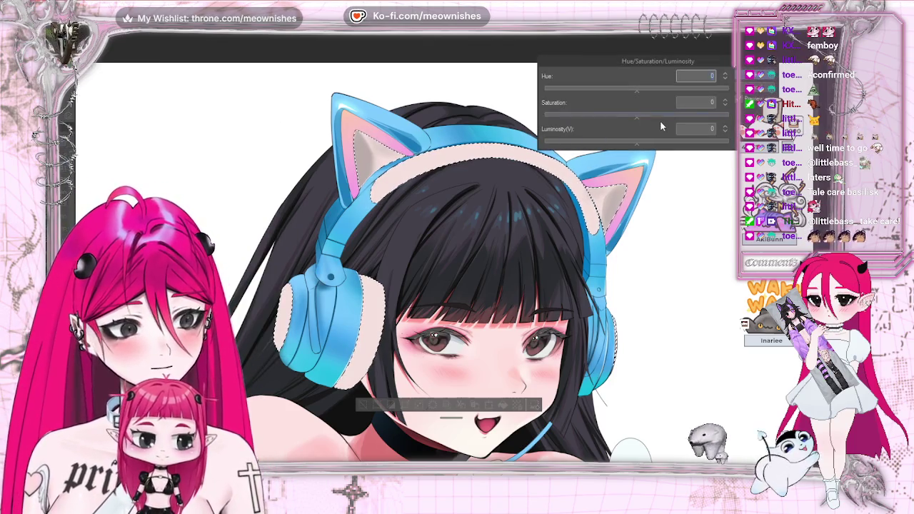
{"action": "left_click", "coordinate": [655, 144]}
{"action": "left_click", "coordinate": [656, 116]}
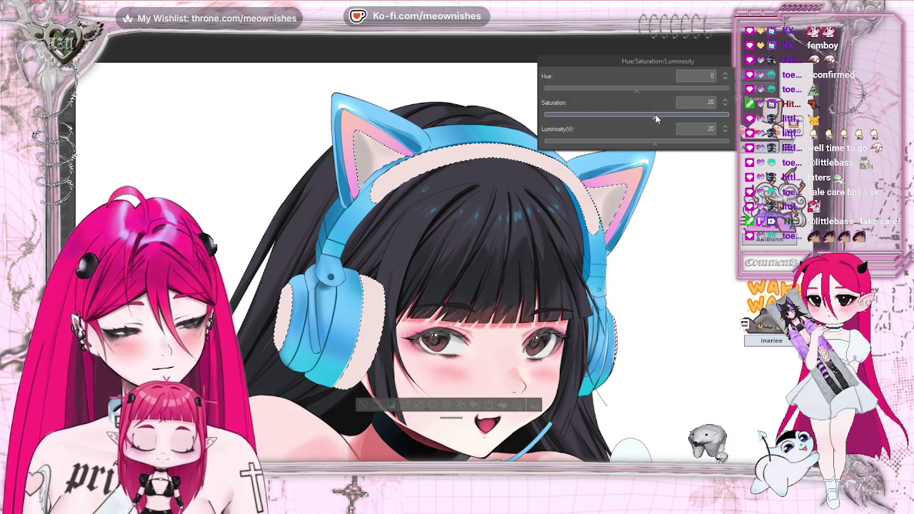
{"action": "left_click_drag", "start_coordinate": [652, 119], "coordinate": [647, 116]}
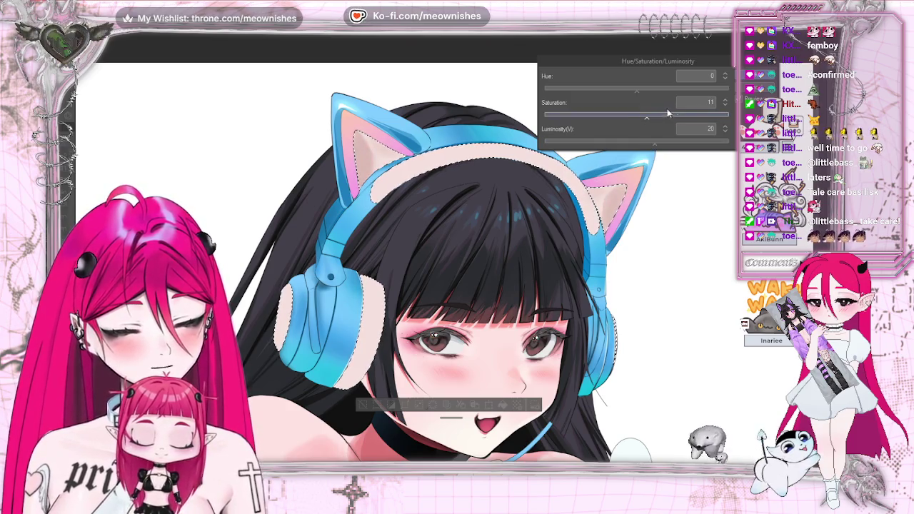
{"action": "key", "text": "ctrl+0"}
{"action": "key", "text": "ctrl+alt+0"}
{"action": "left_click", "coordinate": [673, 142]}
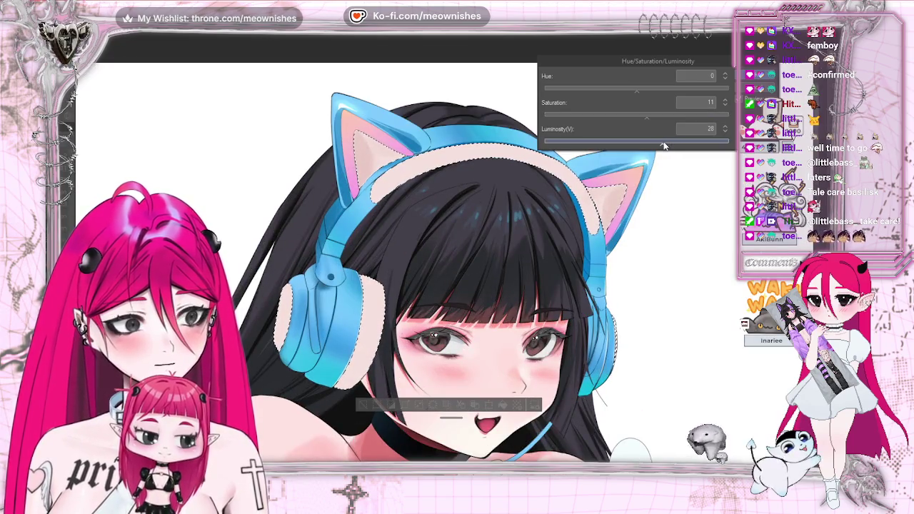
{"action": "left_click_drag", "start_coordinate": [637, 89], "coordinate": [634, 93]}
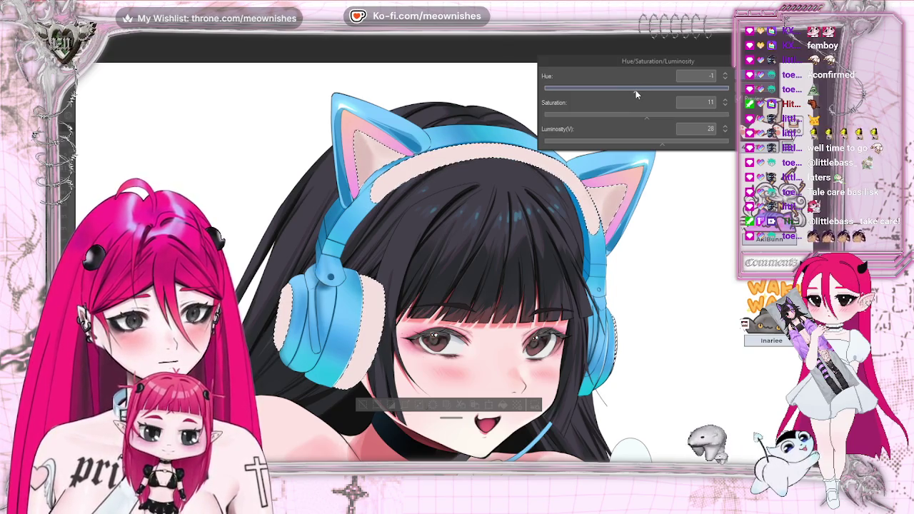
{"action": "left_click_drag", "start_coordinate": [634, 92], "coordinate": [636, 90]}
{"action": "key", "text": "Return"}
Deselect, view the whole illustration, then reselect the cream headband and ear pads
{"action": "key", "text": "ctrl+d"}
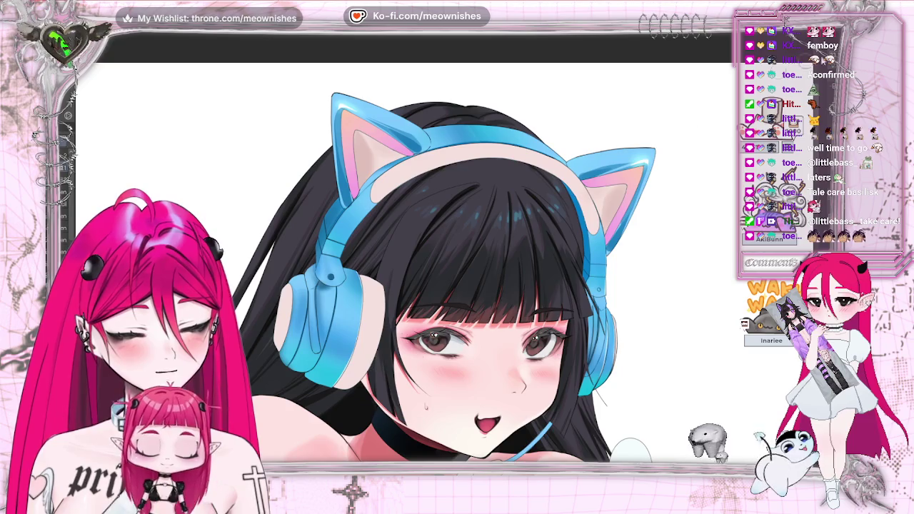
{"action": "key", "text": "ctrl+0"}
{"action": "key", "text": "ctrl+minus"}
{"action": "scroll", "coordinate": [449, 268], "scroll_direction": "up", "scroll_amount": 5}
{"action": "key", "text": "ctrl+shift+d"}
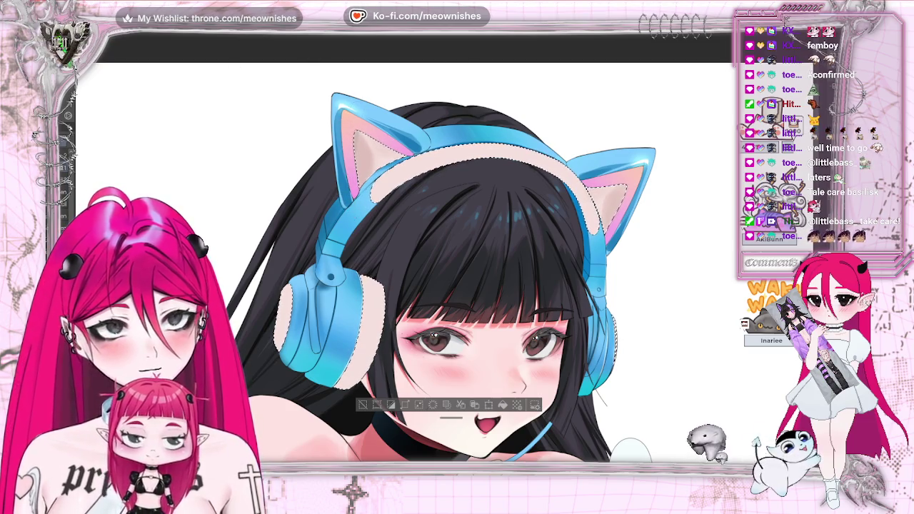
Zoom in on the headphones, resize the brush with the bracket keys, then view head and shoulders
{"action": "scroll", "coordinate": [450, 210], "scroll_direction": "up", "scroll_amount": 2}
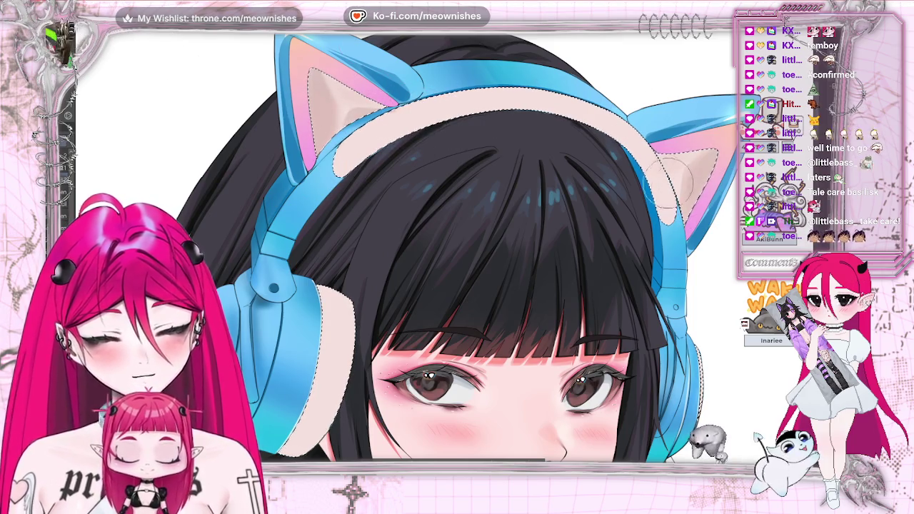
{"action": "key", "text": "bracketright"}
{"action": "key", "text": "bracketright"}
{"action": "key", "text": "bracketright"}
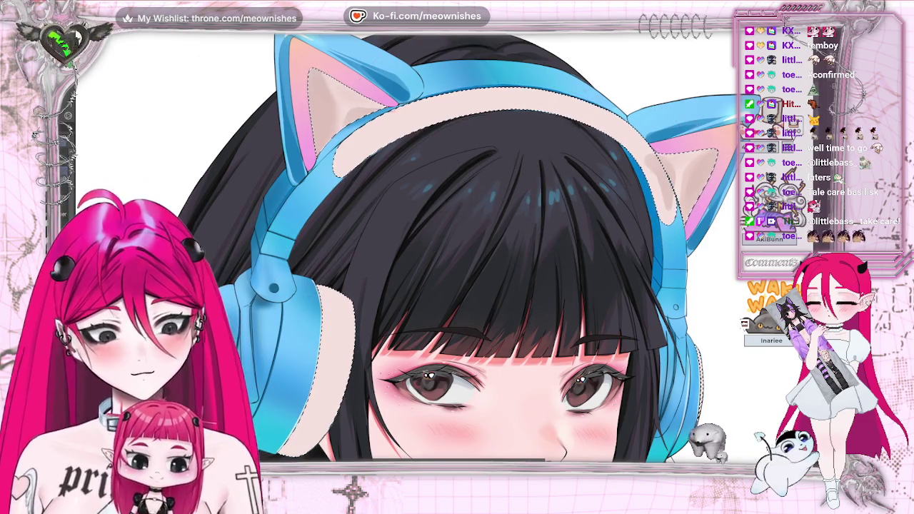
{"action": "key", "text": "bracketleft"}
{"action": "key", "text": "bracketleft"}
{"action": "key", "text": "bracketleft"}
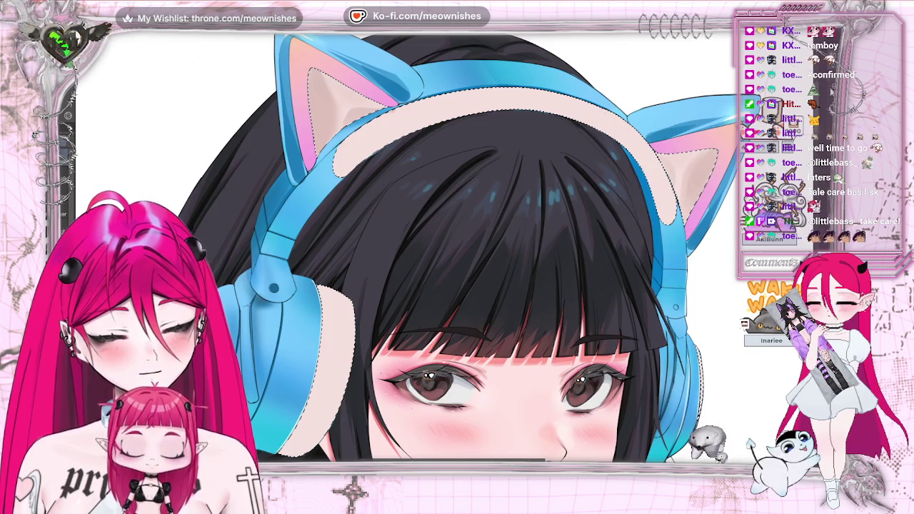
{"action": "key", "text": "ctrl+0"}
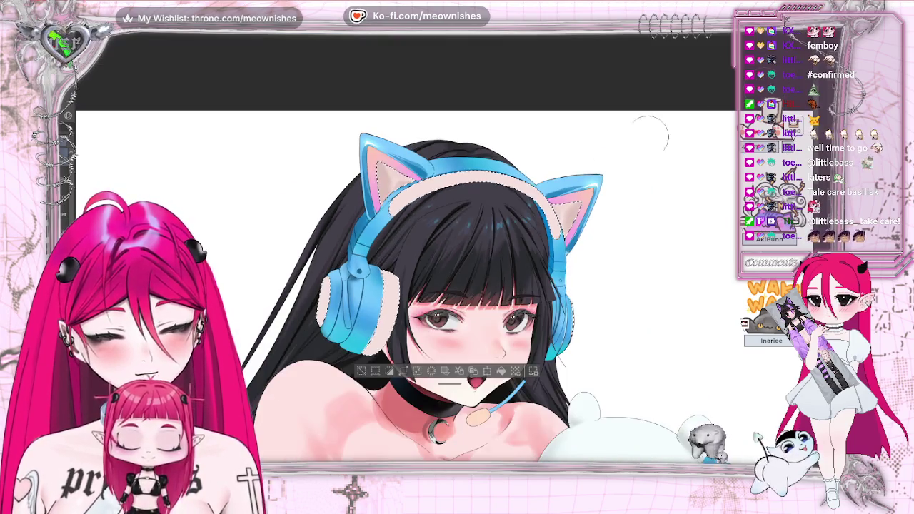
{"action": "left_click", "coordinate": [361, 373]}
{"action": "key", "text": "ctrl+0"}
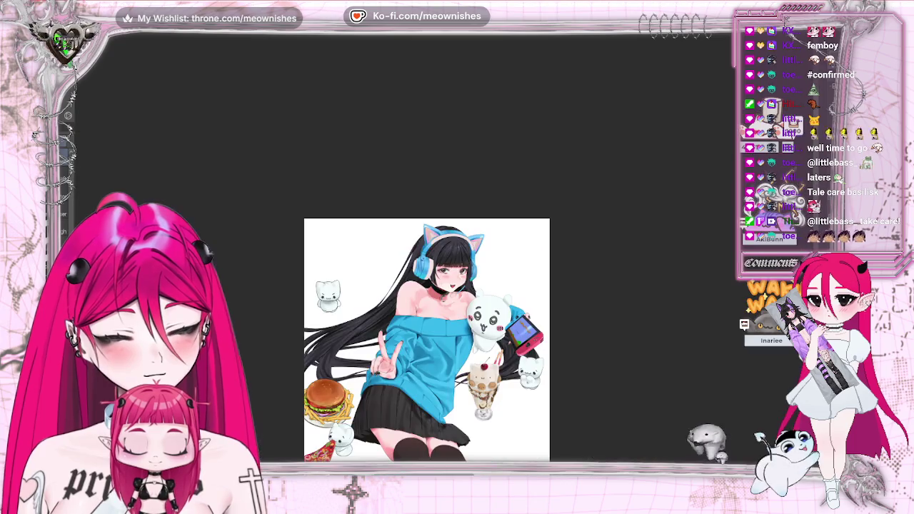
{"action": "key", "text": "ctrl+plus"}
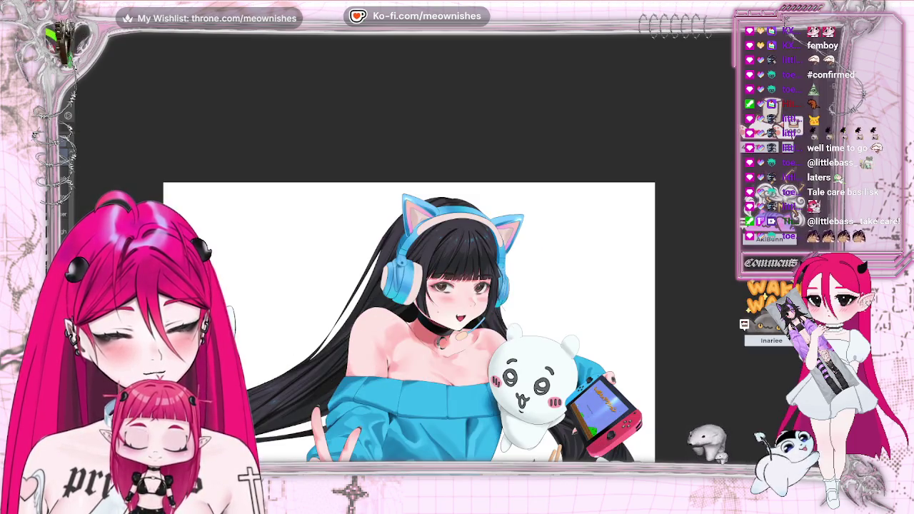
{"action": "key", "text": "m"}
{"action": "key", "text": "m"}
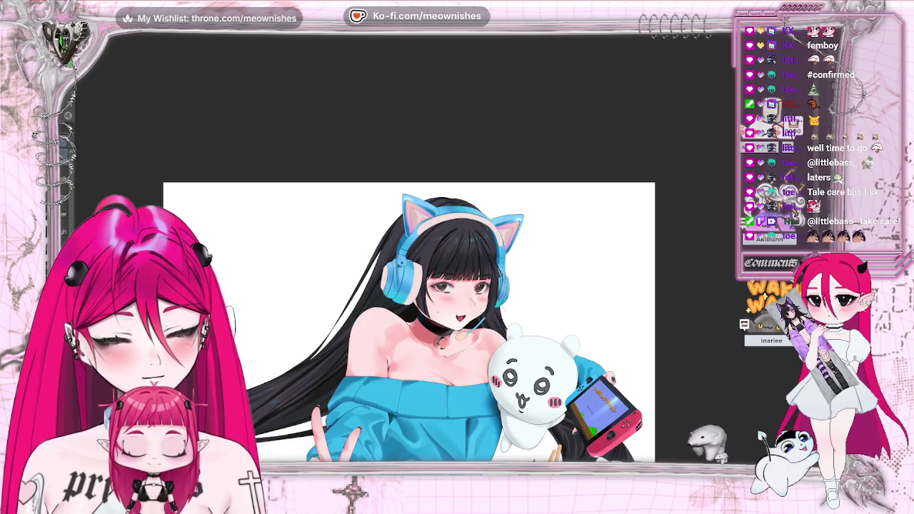
{"action": "key", "text": "ctrl+plus"}
{"action": "left_click", "coordinate": [486, 171]}
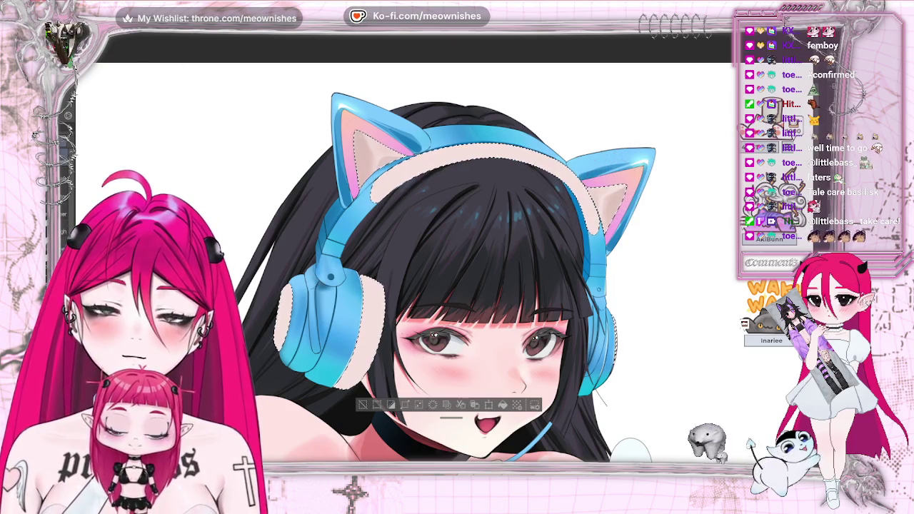
{"action": "key", "text": "h"}
{"action": "key", "text": "h"}
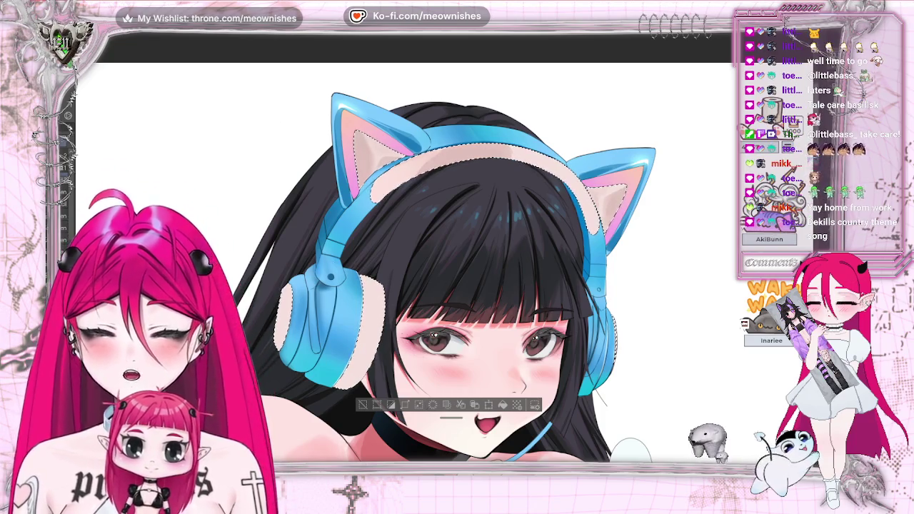
{"action": "scroll", "coordinate": [374, 314], "scroll_direction": "down", "scroll_amount": 3}
{"action": "scroll", "coordinate": [444, 270], "scroll_direction": "up", "scroll_amount": 2}
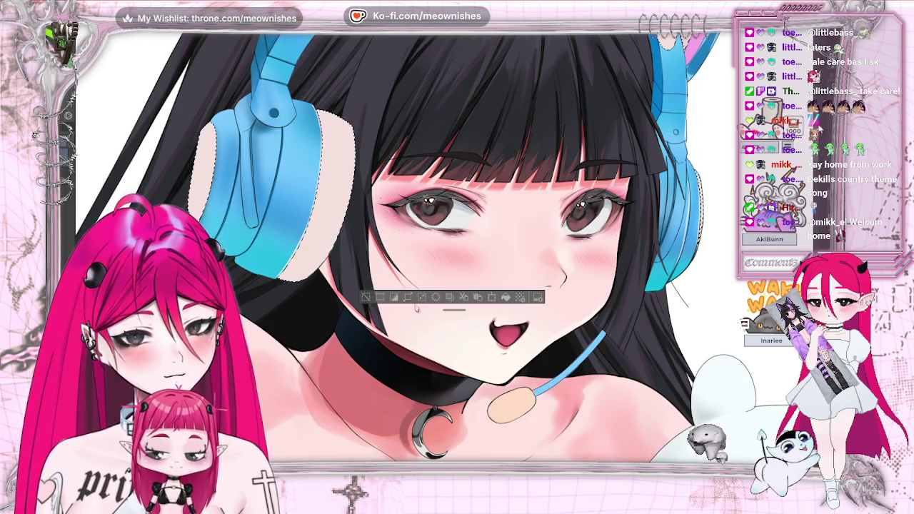
{"action": "scroll", "coordinate": [429, 250], "scroll_direction": "up", "scroll_amount": 5}
{"action": "scroll", "coordinate": [429, 250], "scroll_direction": "down", "scroll_amount": 1}
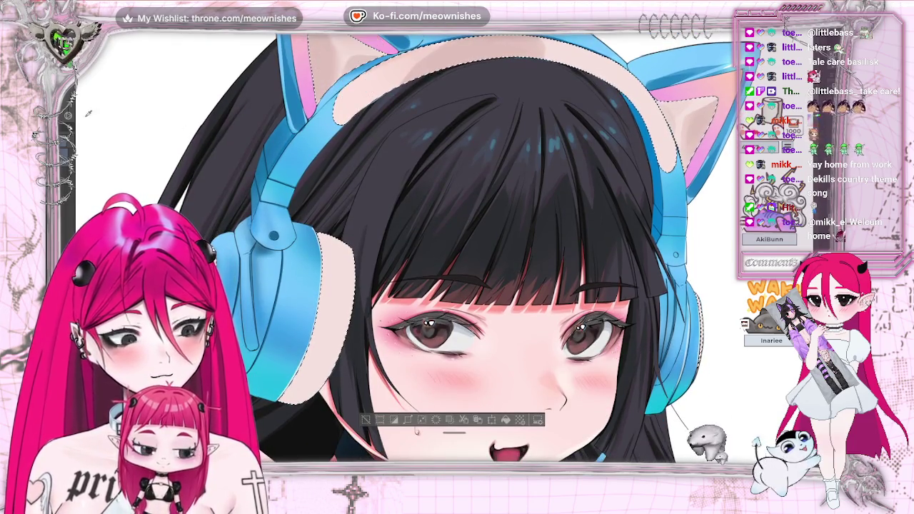